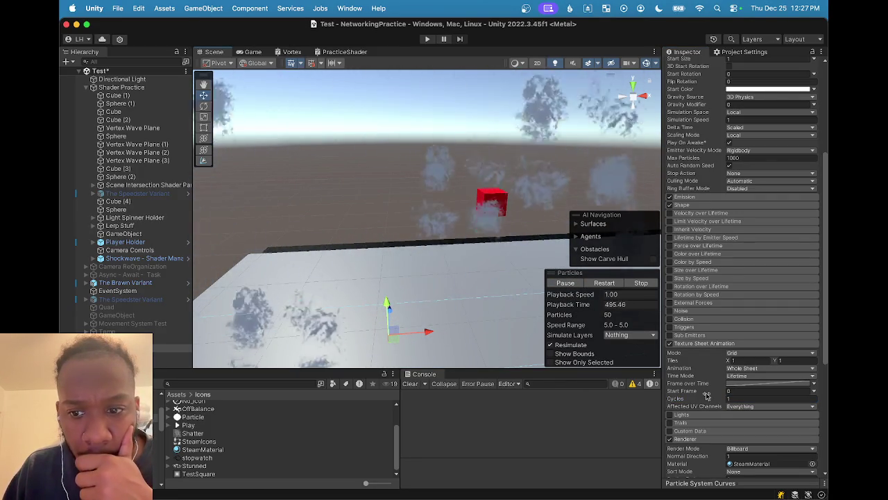
- Reset the Texture Sheet Animation start frame to 0
drag(708, 393, 742, 394)
click(754, 392)
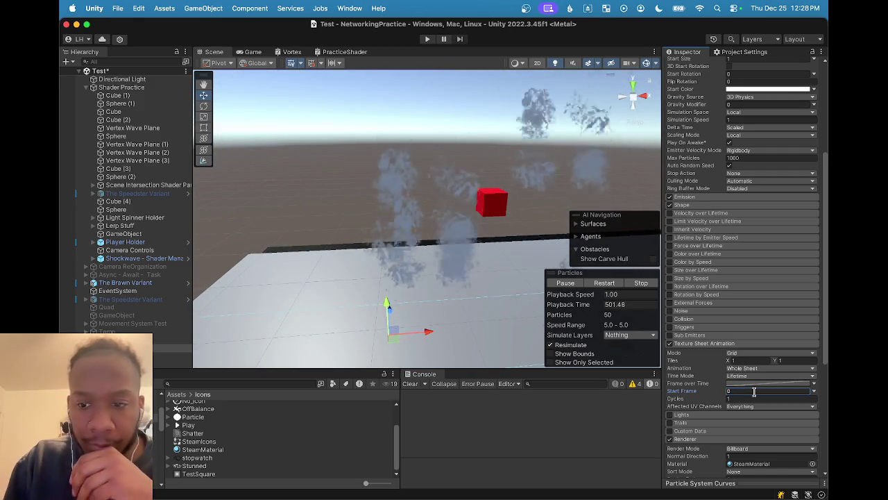
text(0)
key(Return)
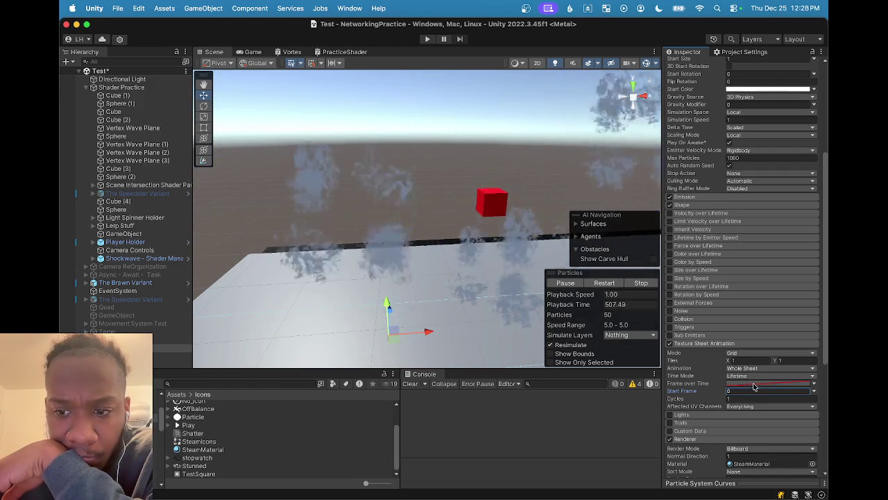
click(813, 387)
key(Escape)
- Keep Time Mode on Lifetime, set Animation to Single Row and Row Mode to Custom
click(757, 378)
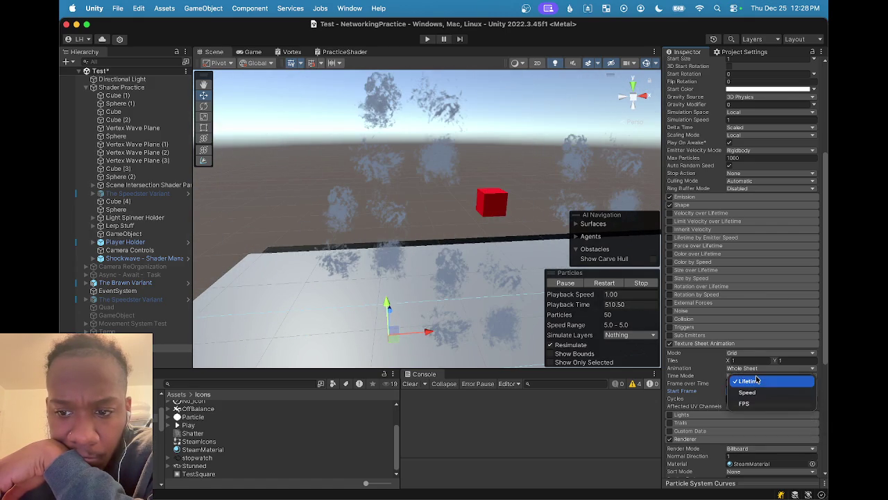
click(753, 381)
click(747, 368)
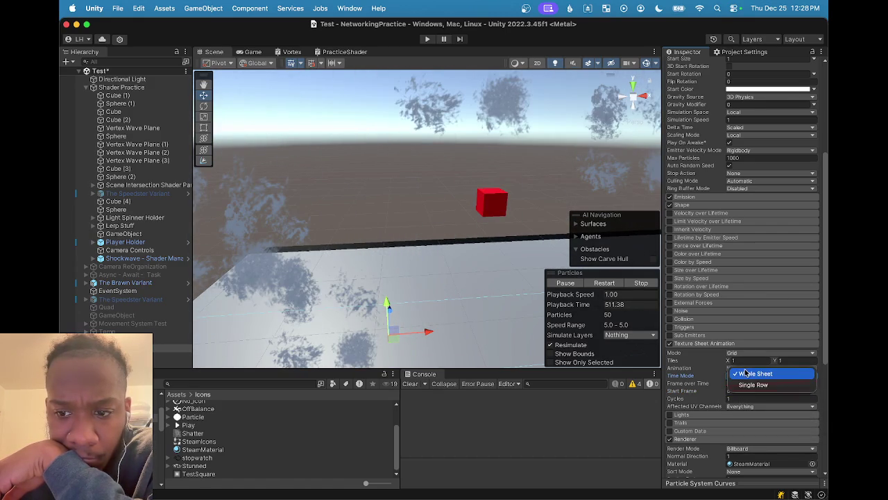
click(749, 386)
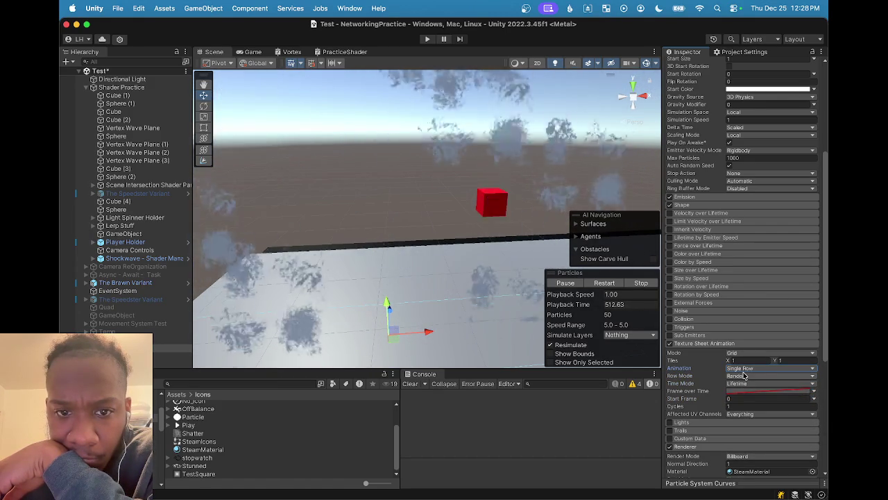
click(745, 376)
click(736, 368)
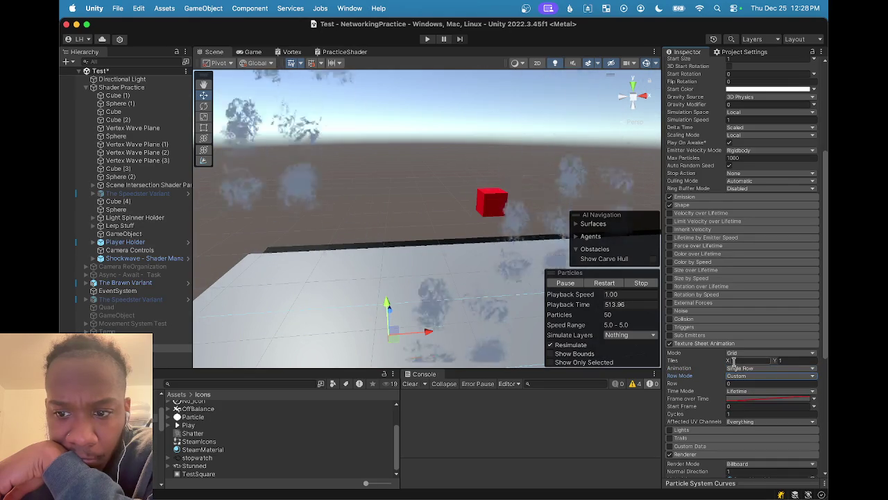
- Set Tiles X and Y to 2, then pause the particle preview and pan the Scene
drag(731, 362, 738, 366)
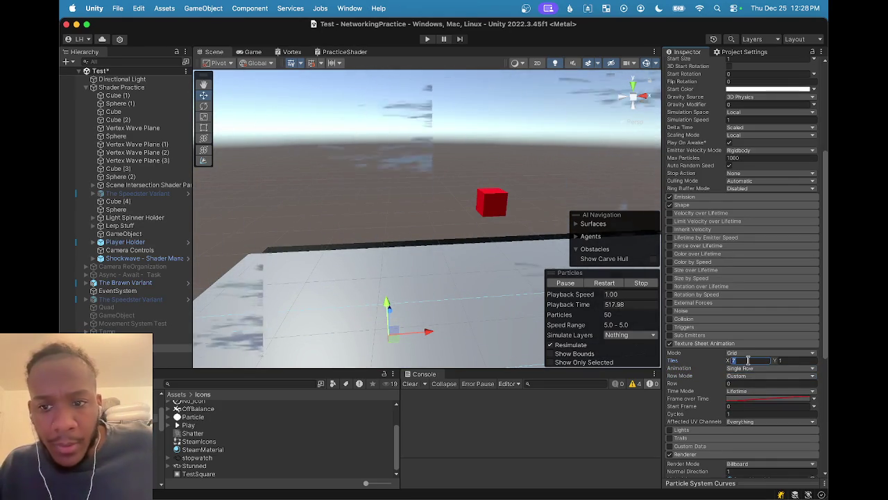
text(2)
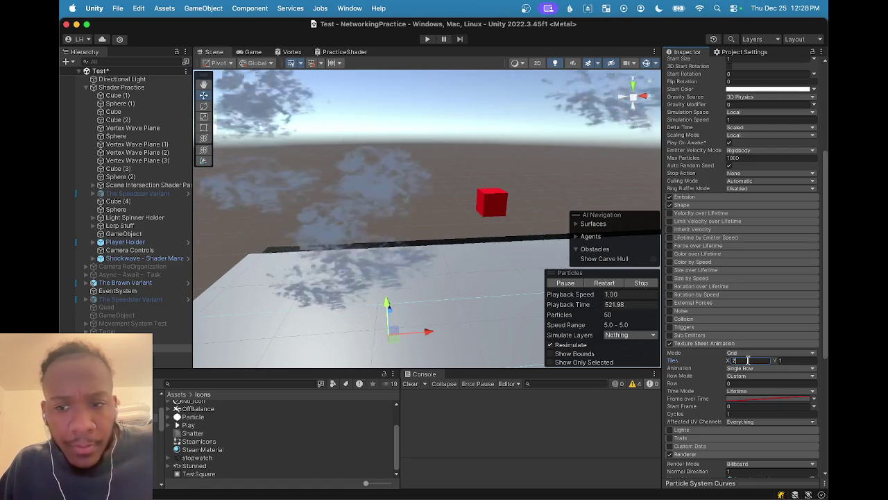
click(793, 359)
text(2)
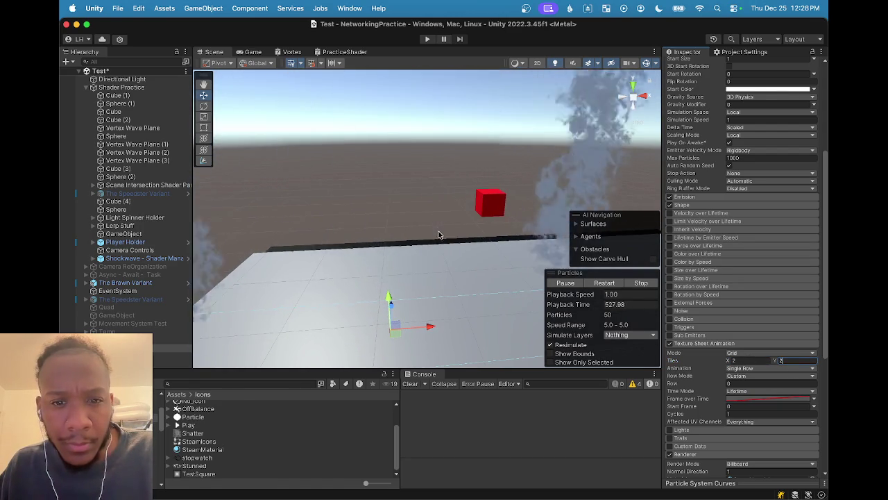
click(565, 283)
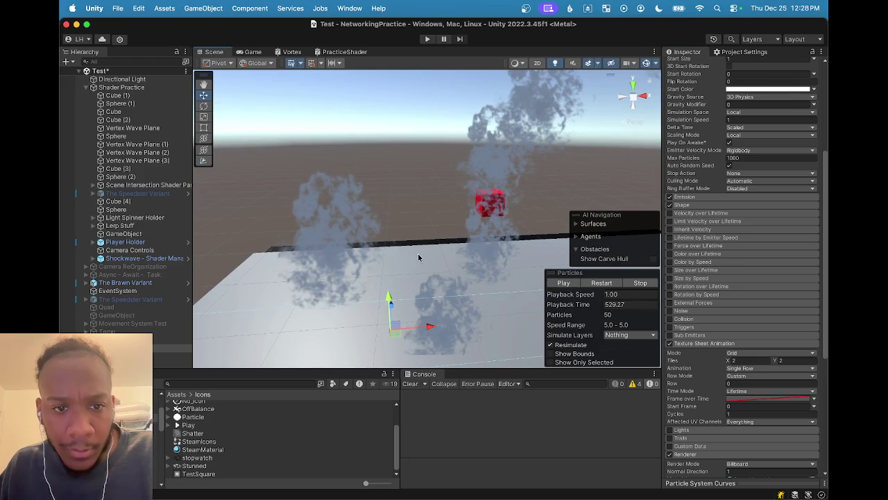
scroll(421, 257, down, 2)
mouse_move(427, 264)
mouse_down()
mouse_move(391, 311)
mouse_move(455, 353)
mouse_move(437, 302)
mouse_up()
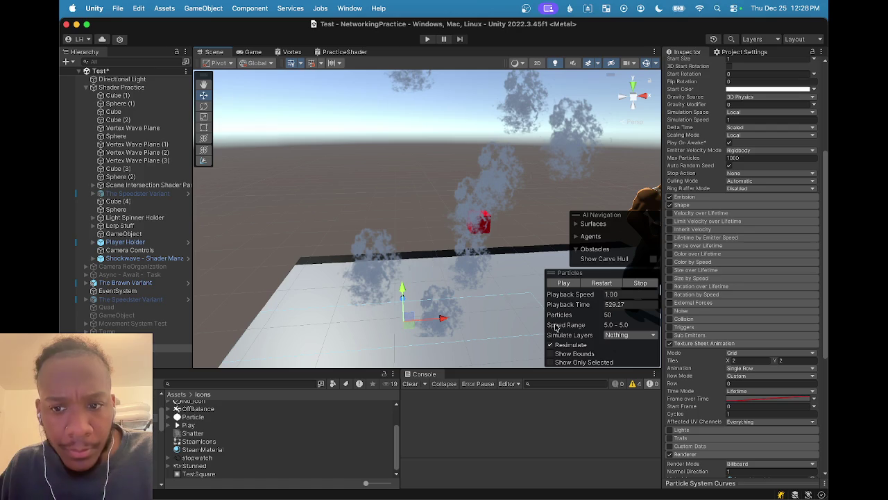
- Set Tiles X and Y back to 1, correcting a mistyped X entry
click(738, 360)
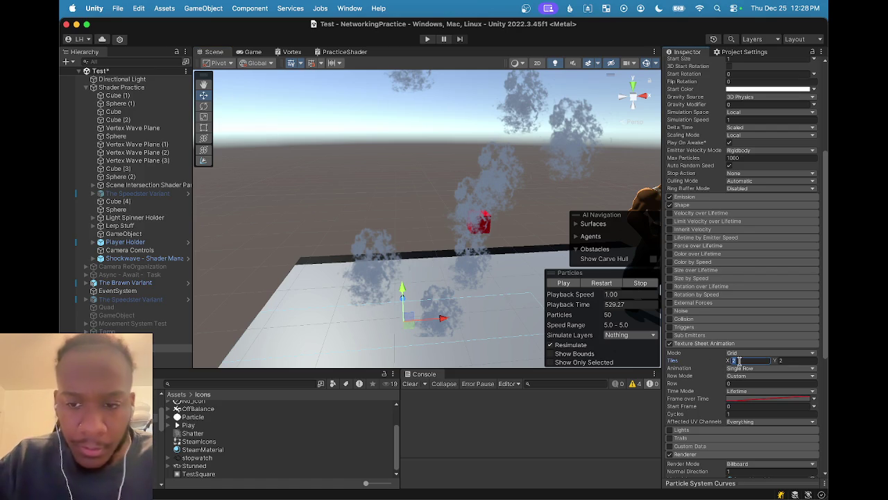
text(1)
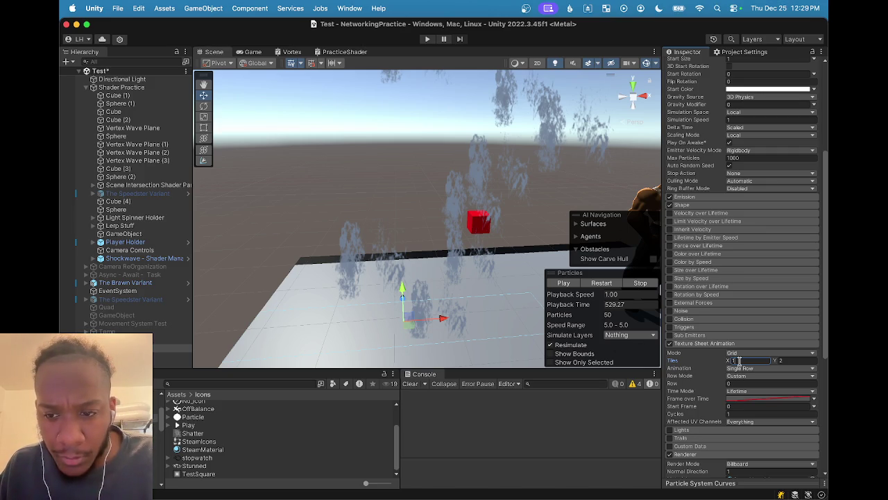
click(785, 360)
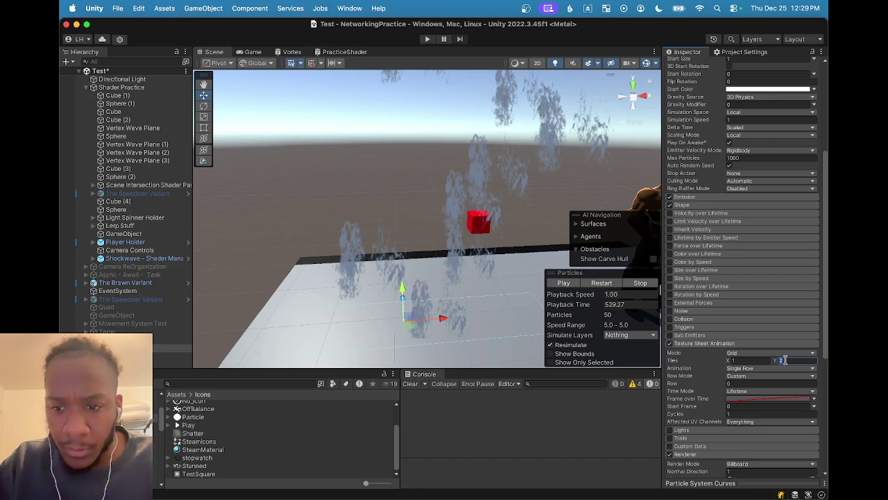
text(1)
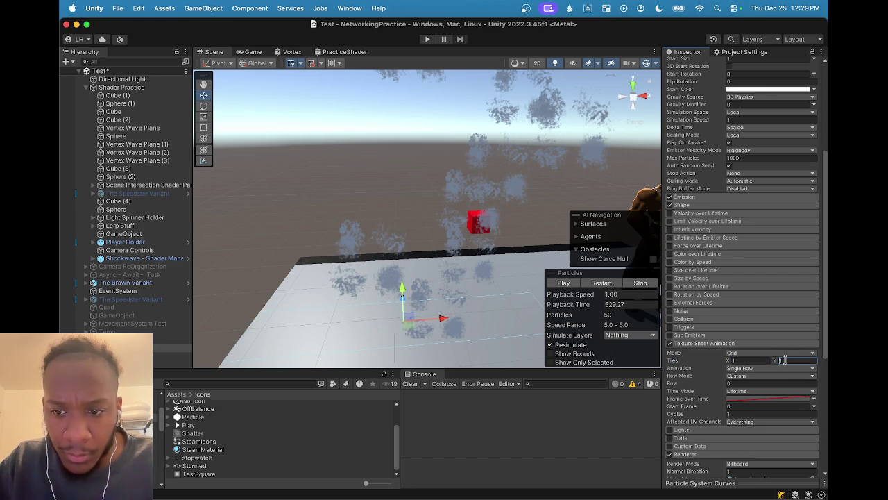
click(756, 359)
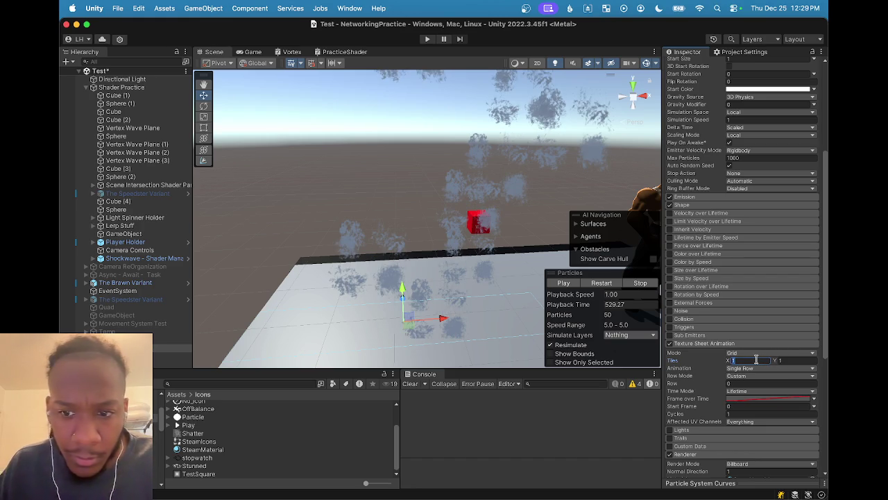
text(2)
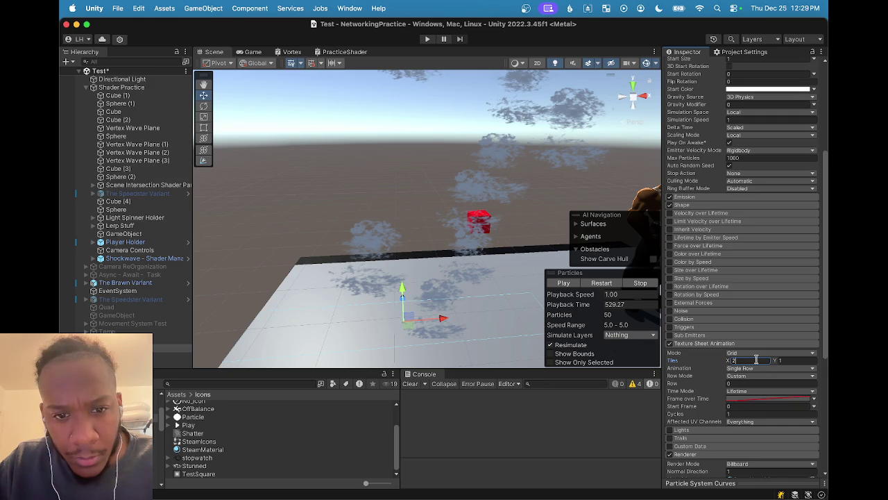
text(3)
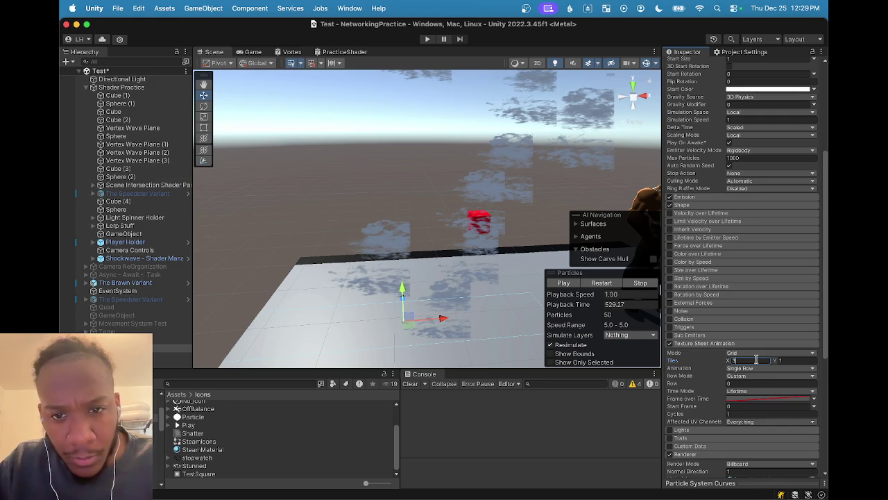
key(BackSpace)
text(2)
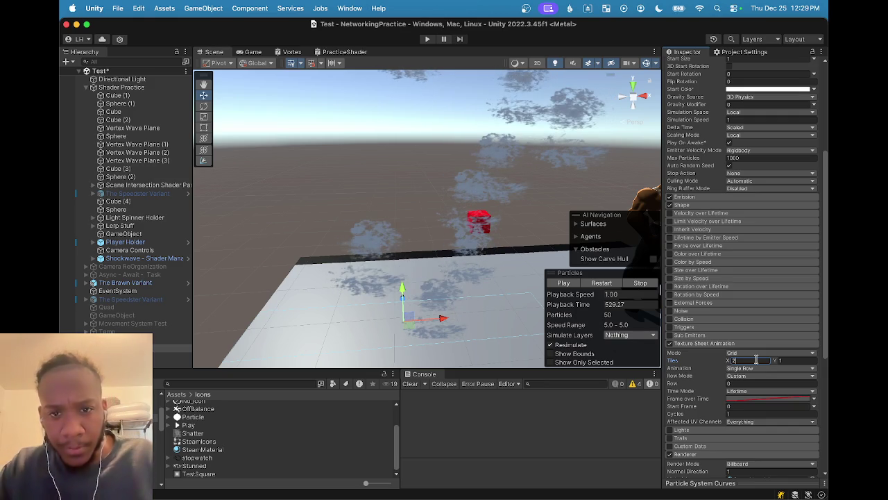
key(BackSpace)
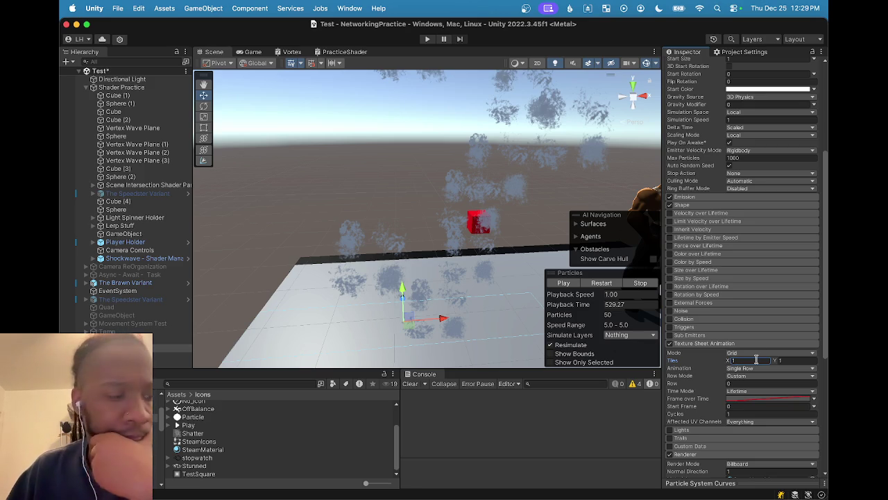
click(741, 352)
click(737, 356)
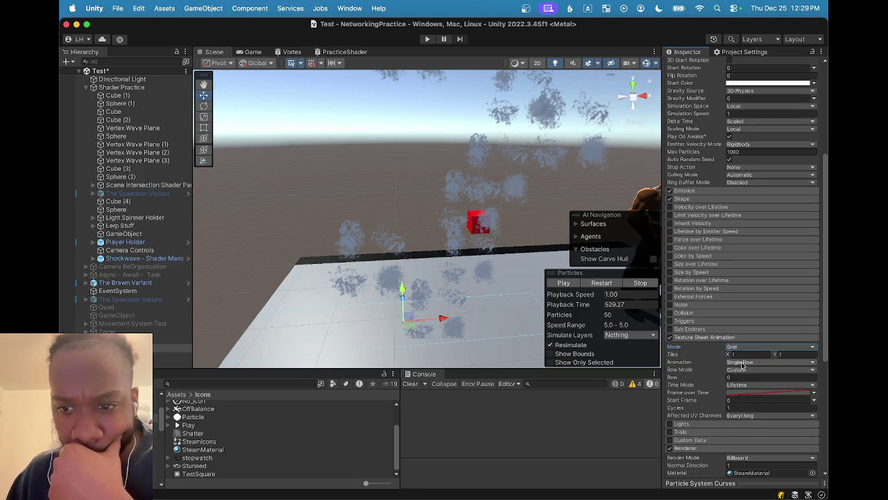
scroll(716, 353, down, 1)
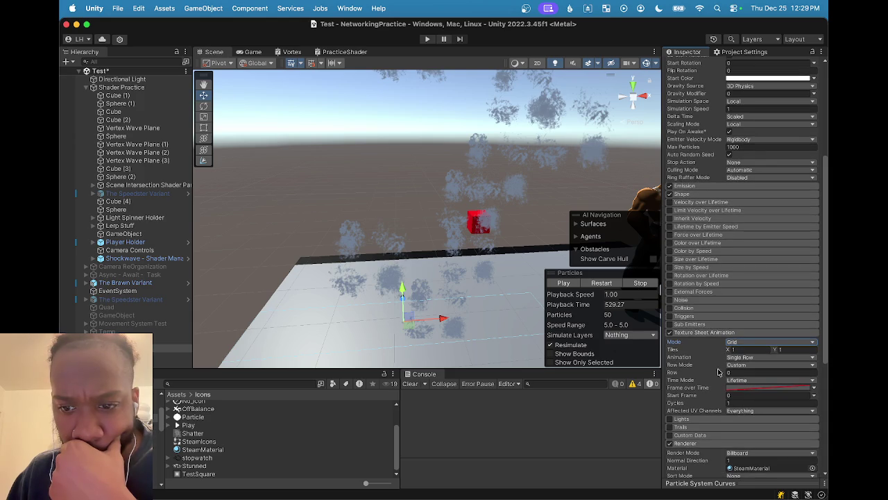
scroll(718, 381, down, 1)
mouse_move(715, 374)
mouse_down()
mouse_move(723, 377)
mouse_move(701, 379)
mouse_up()
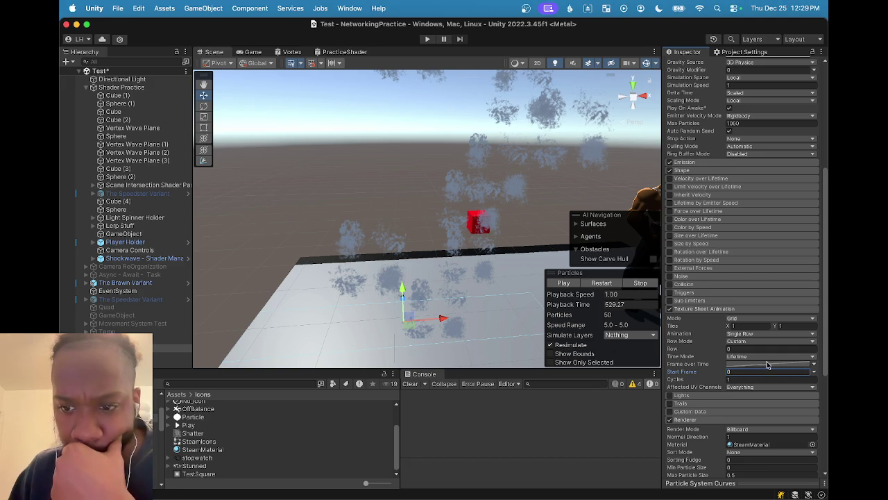
click(758, 358)
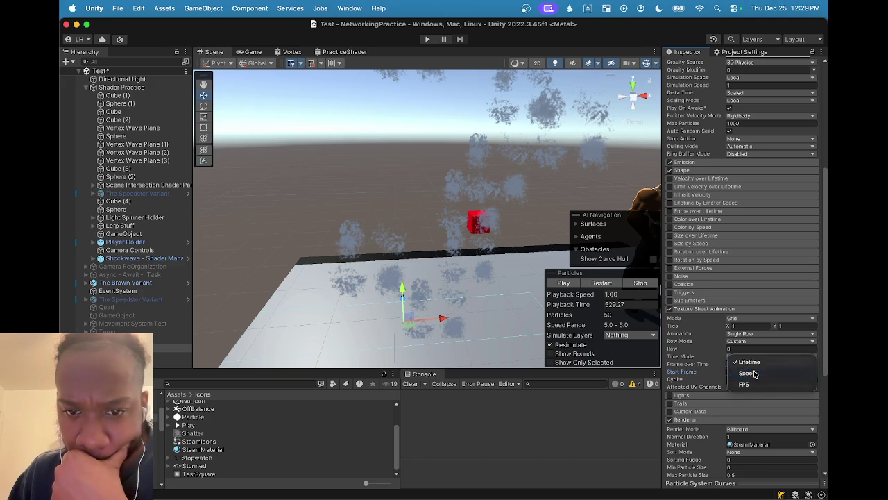
click(748, 373)
click(752, 356)
click(752, 355)
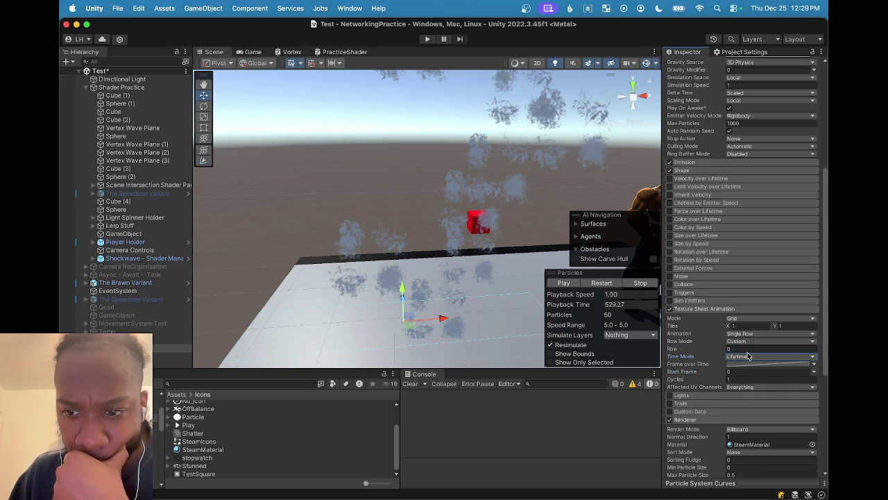
click(746, 342)
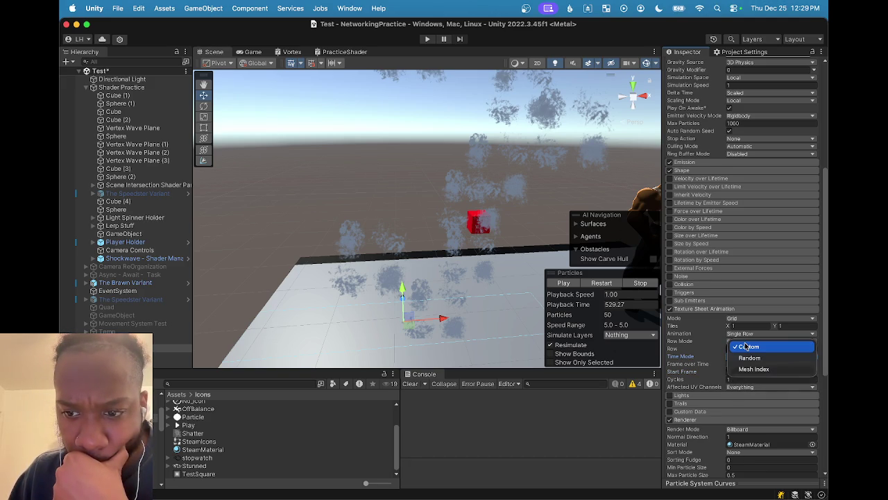
click(746, 346)
click(746, 334)
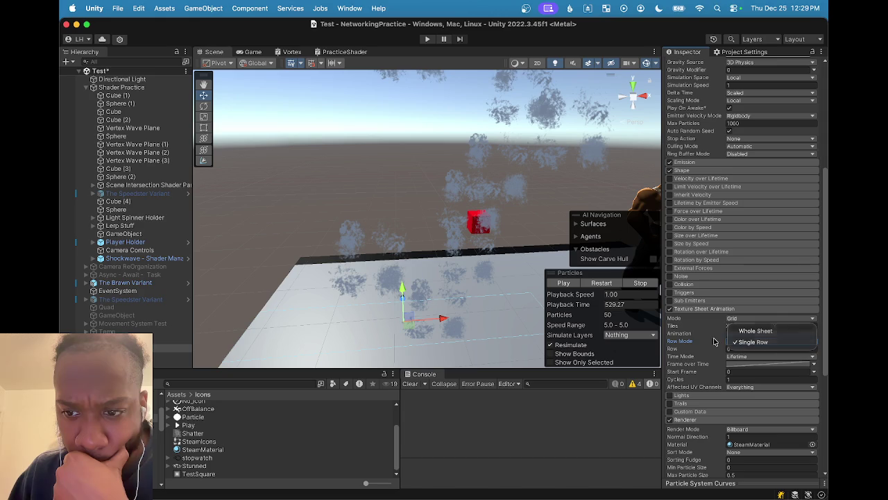
click(714, 338)
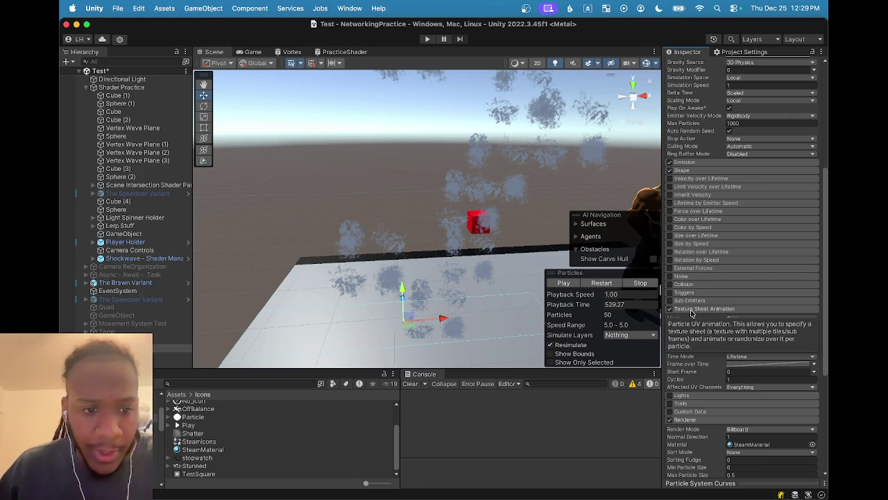
- Set the SteamIcons texture's Sprite Mode to Single and apply the import change
click(198, 442)
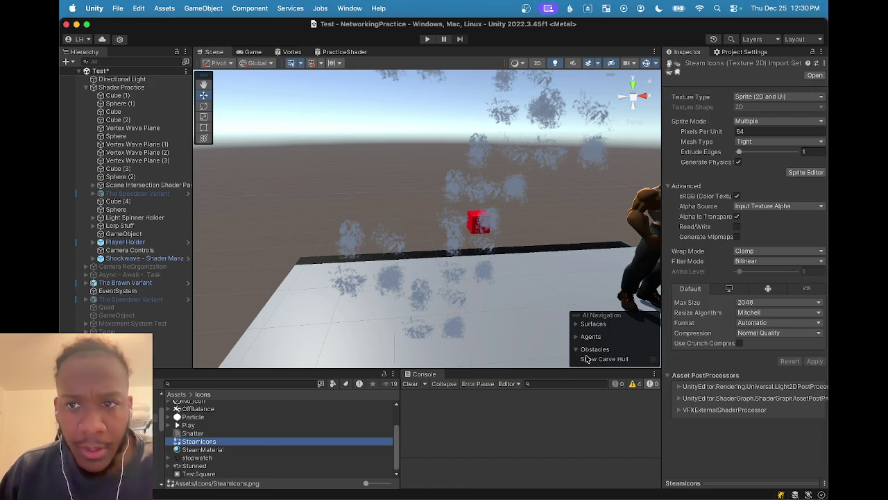
click(765, 123)
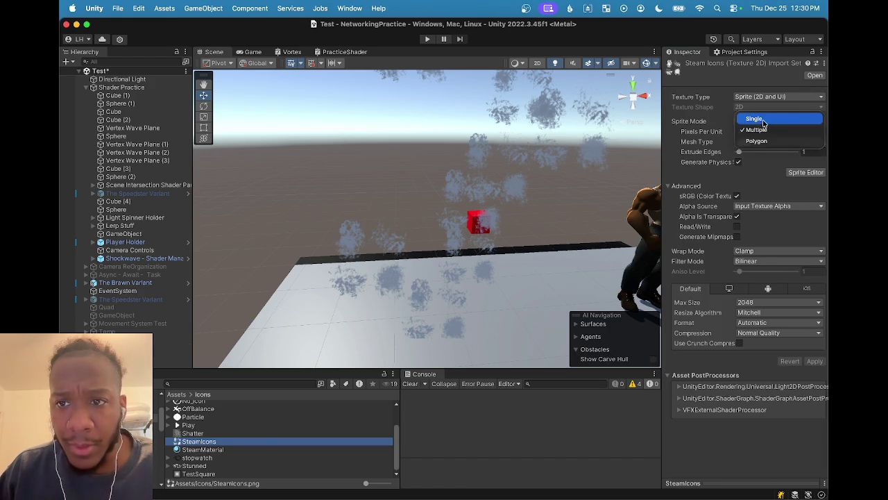
click(755, 119)
click(765, 130)
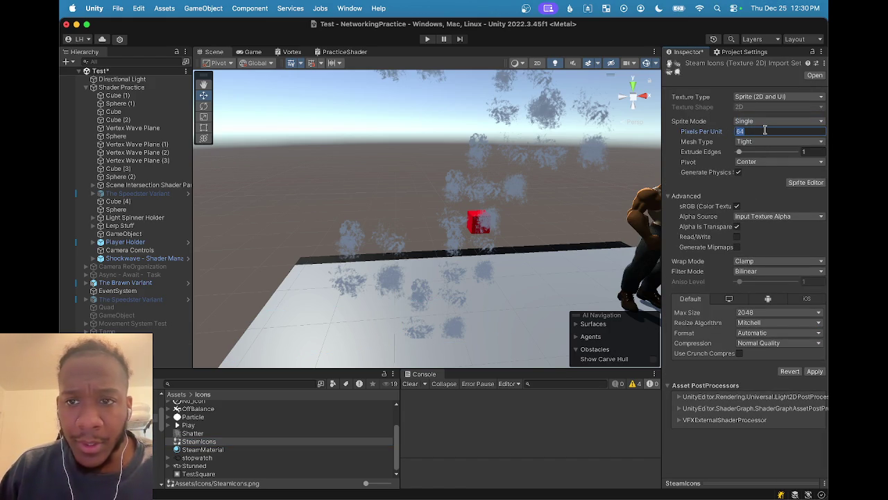
click(815, 372)
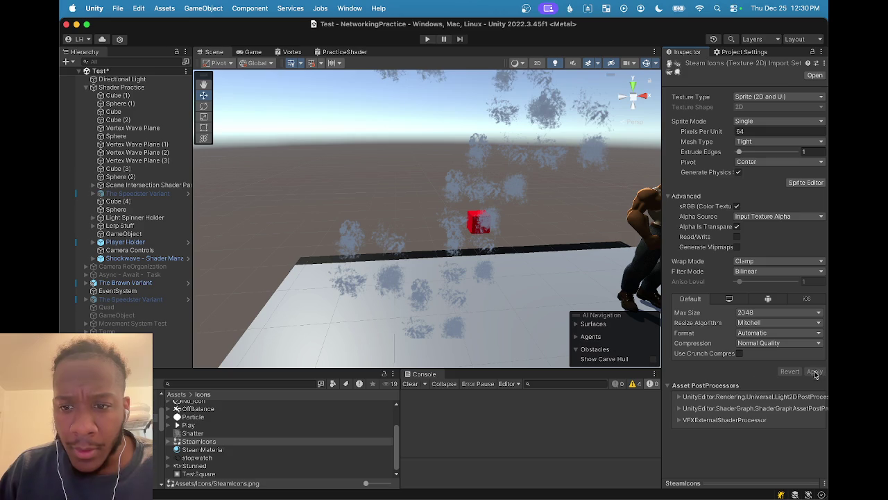
- Inspect the SteamIcons child sprite, then select the steam particle system
click(170, 443)
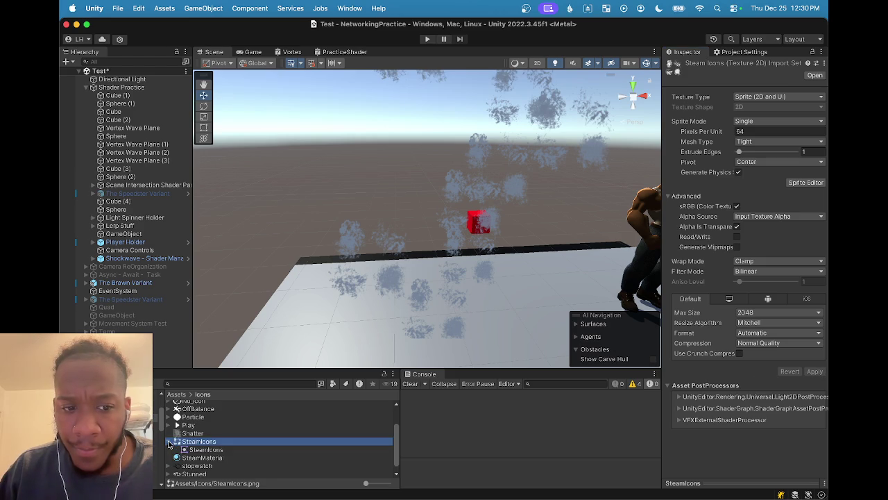
click(198, 450)
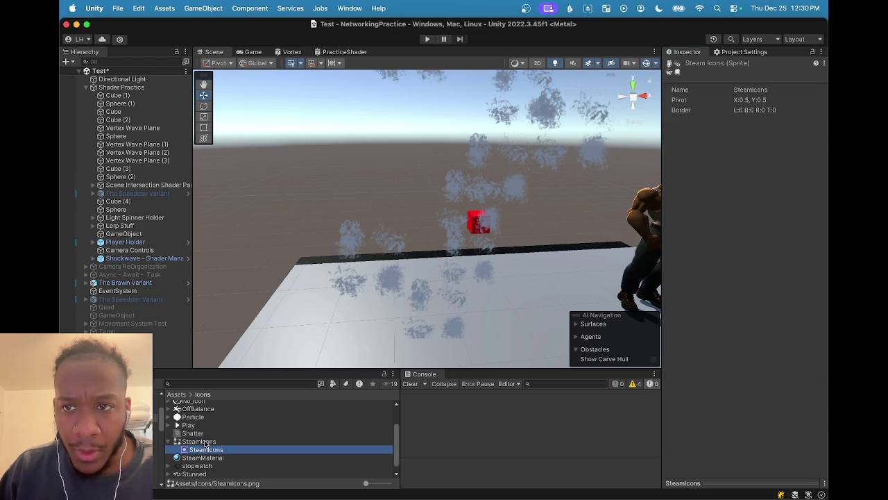
click(201, 442)
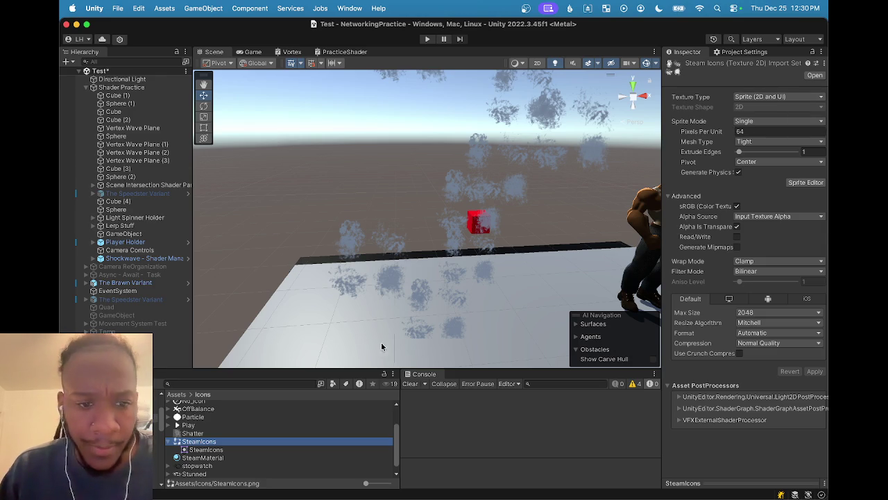
click(173, 347)
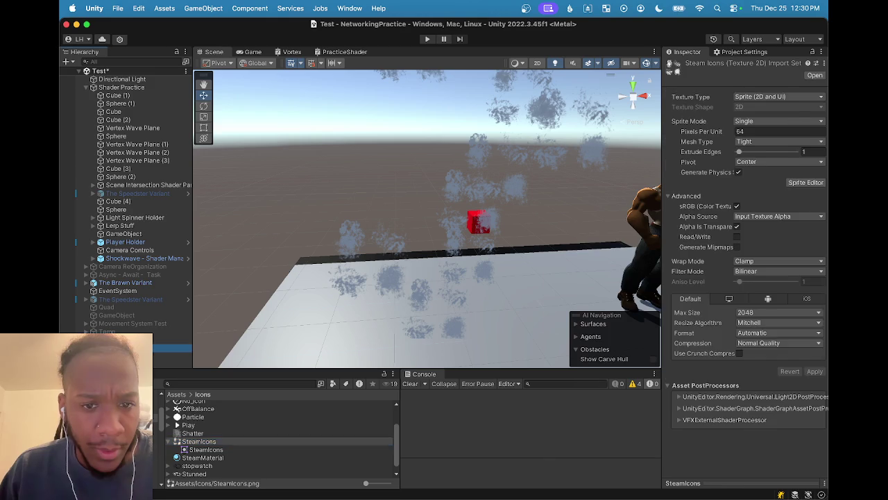
- Set the Texture Sheet Animation tiles to 1 by 1
scroll(740, 320, down, 3)
scroll(740, 320, down, 5)
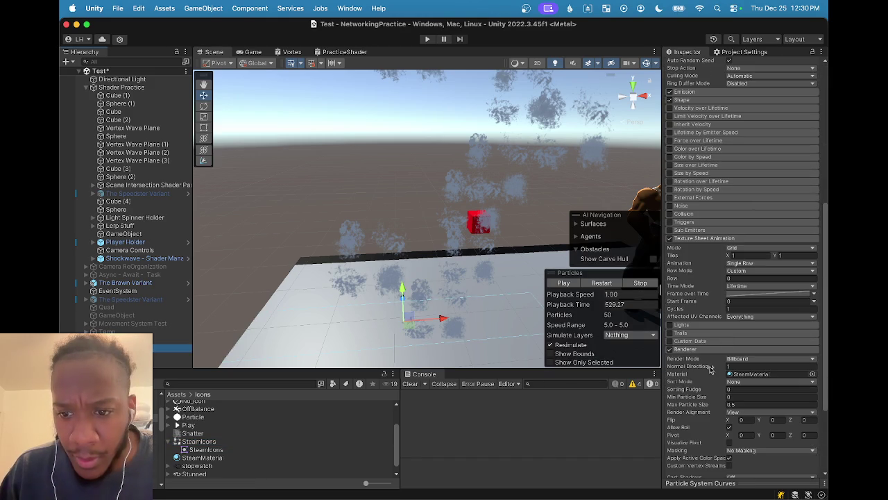
scroll(722, 309, down, 2)
scroll(738, 288, down, 1)
click(733, 244)
text(1)
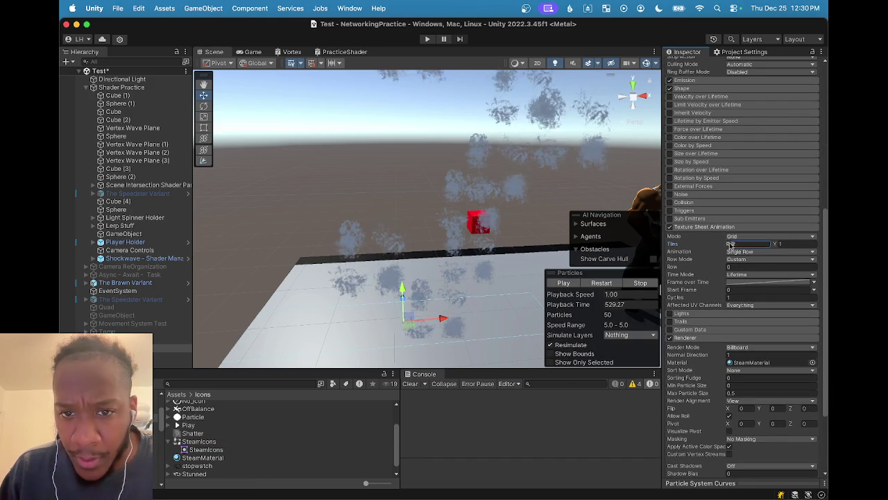
click(777, 245)
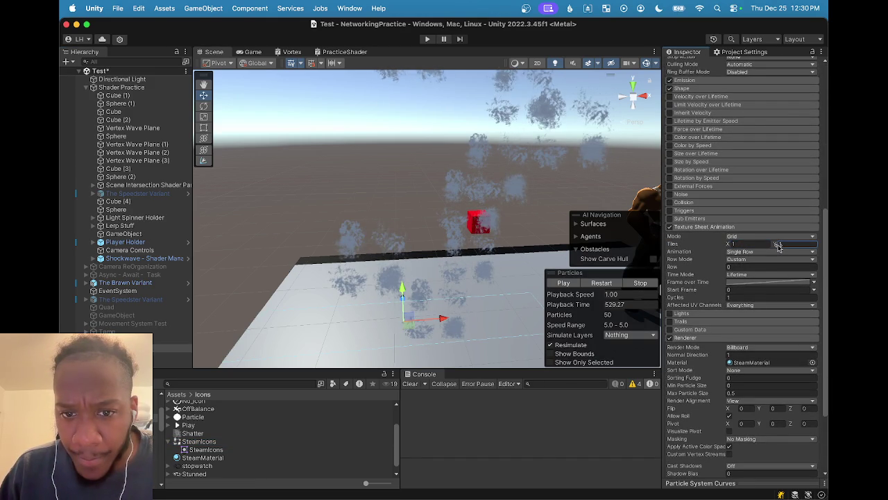
text(1)
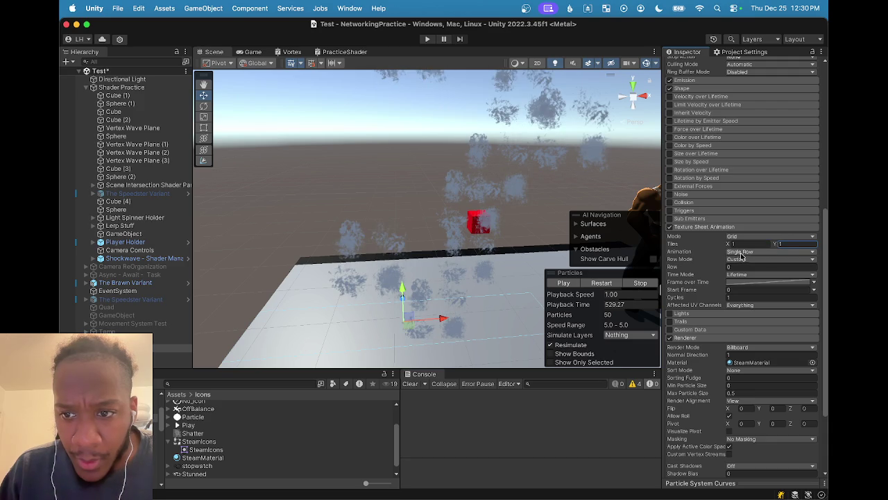
click(702, 269)
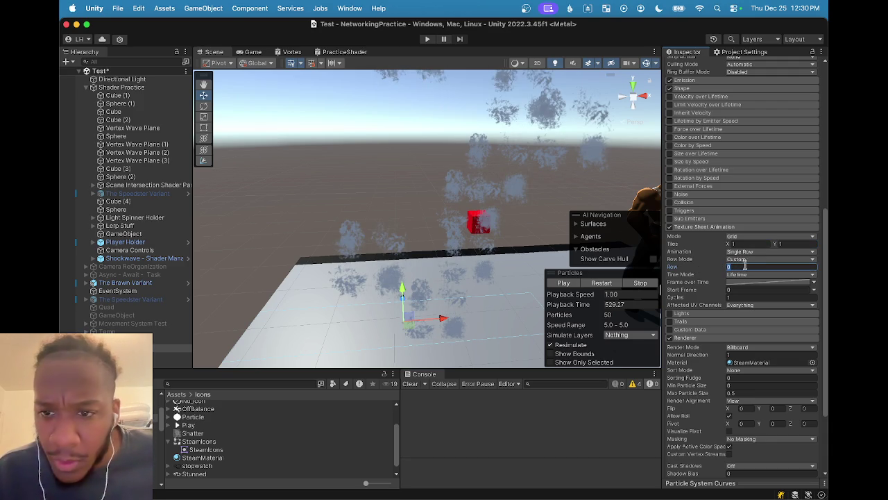
- Keep Animation on Single Row with Custom row mode and row 0
click(747, 252)
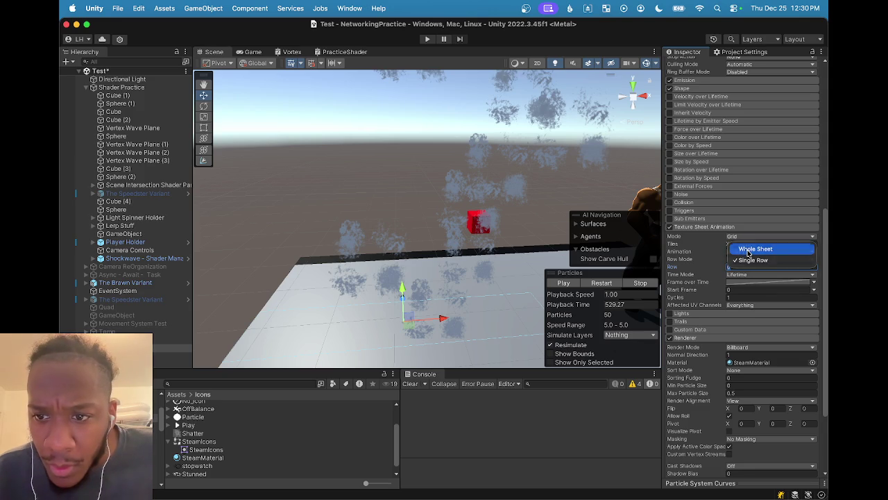
click(749, 250)
click(748, 252)
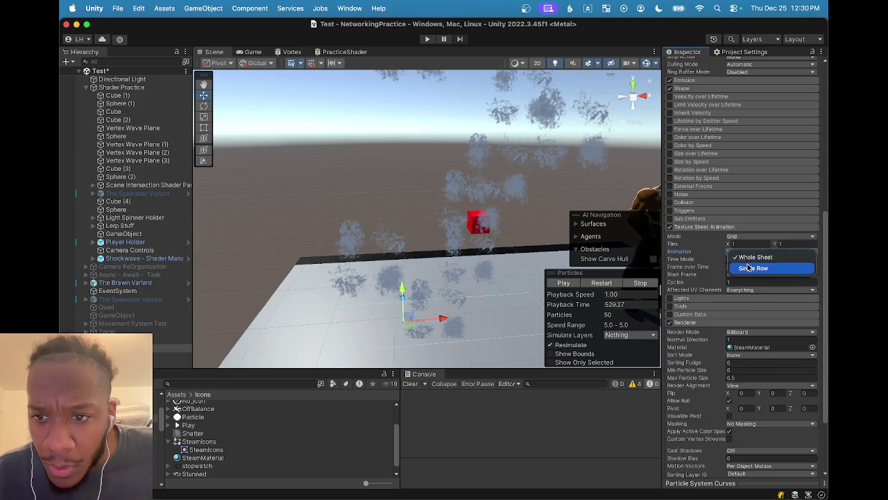
click(748, 266)
click(691, 268)
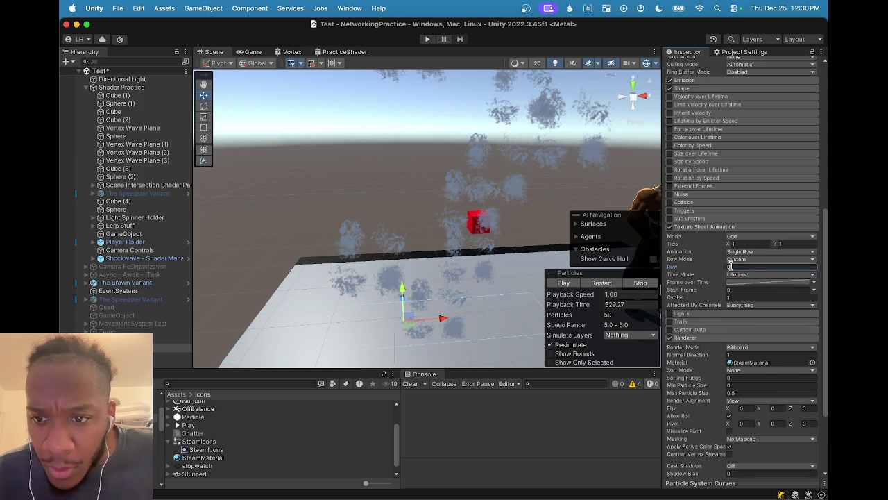
click(740, 268)
click(739, 259)
click(664, 275)
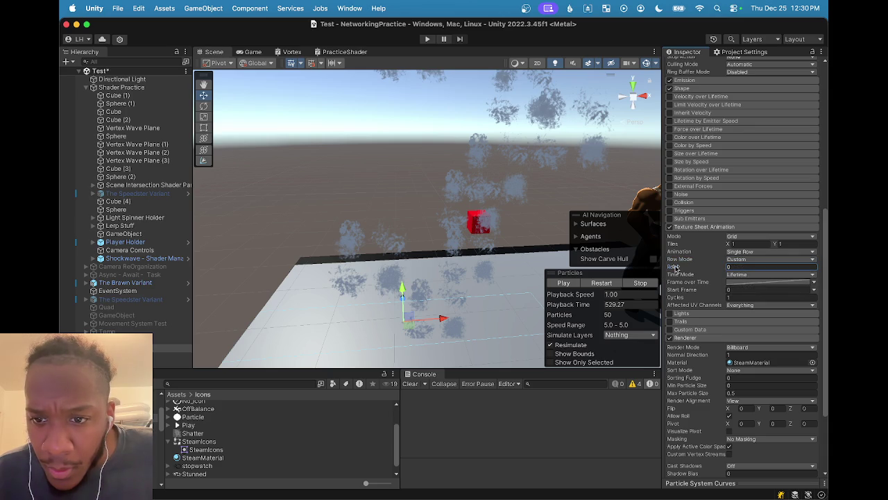
click(740, 267)
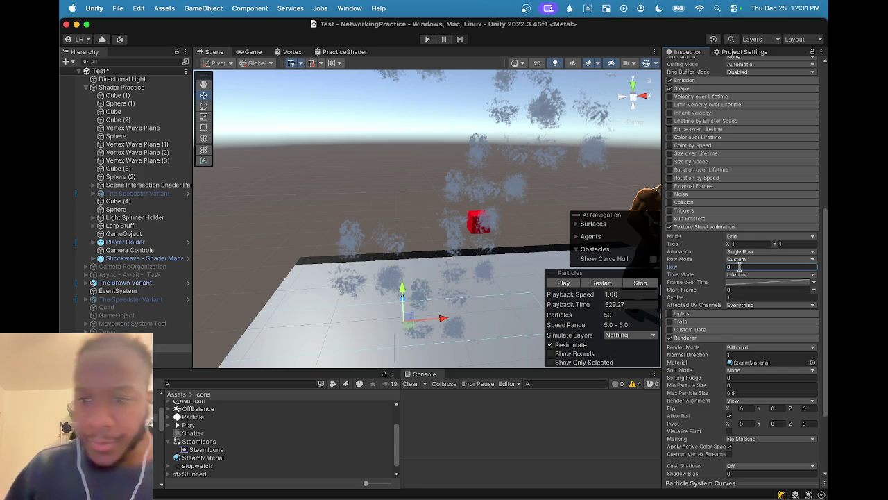
scroll(759, 302, down, 5)
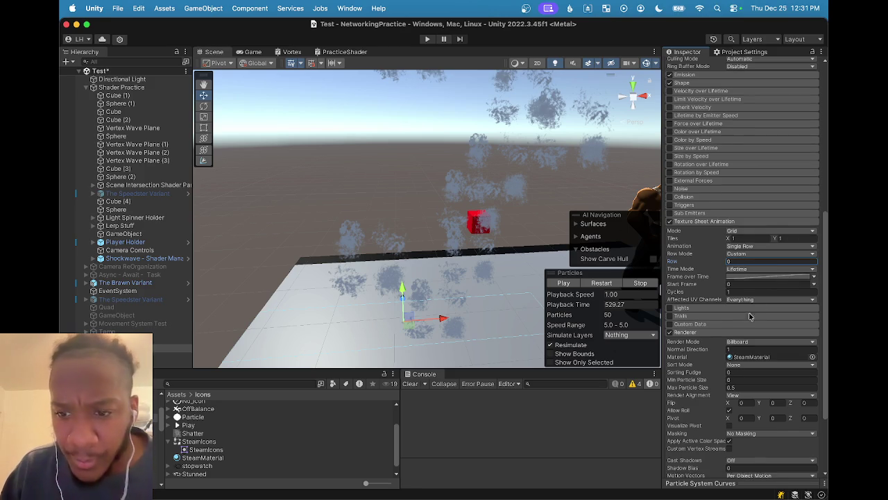
scroll(727, 391, down, 2)
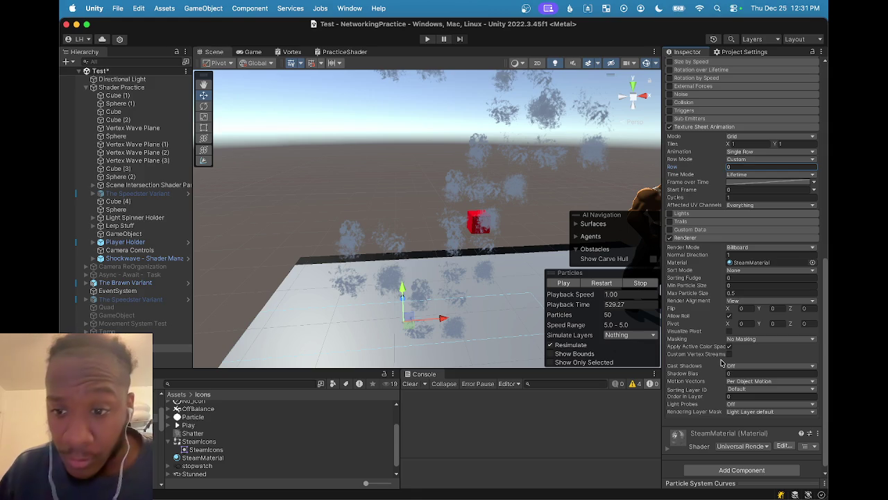
scroll(722, 355, down, 1)
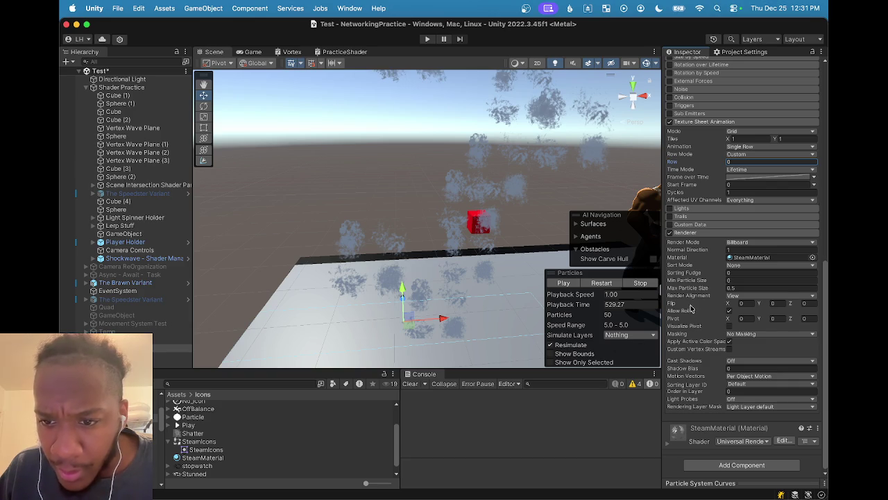
mouse_move(694, 306)
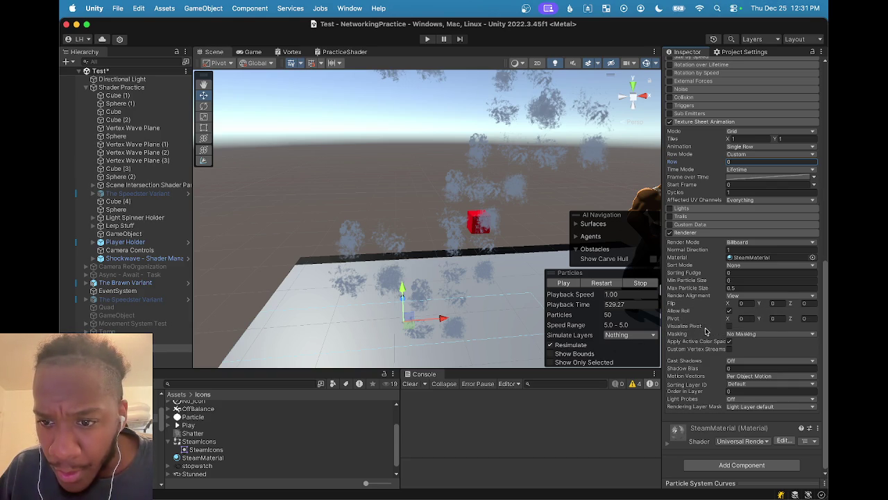
click(752, 334)
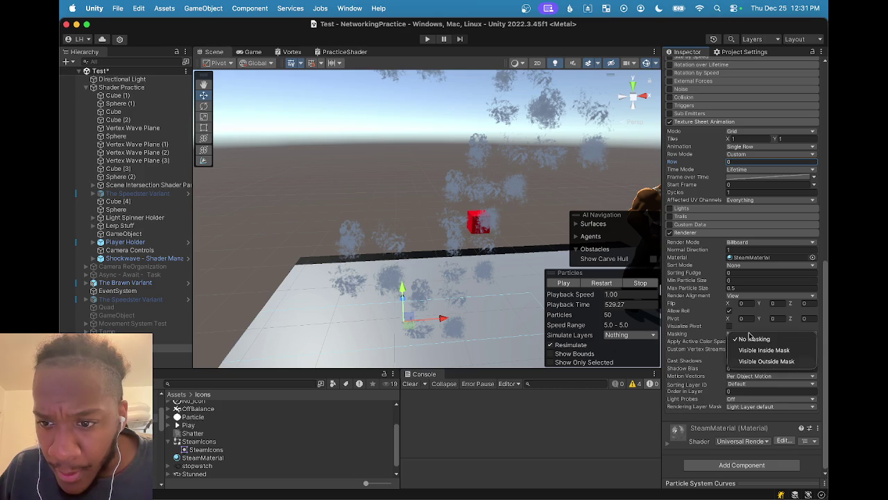
click(675, 334)
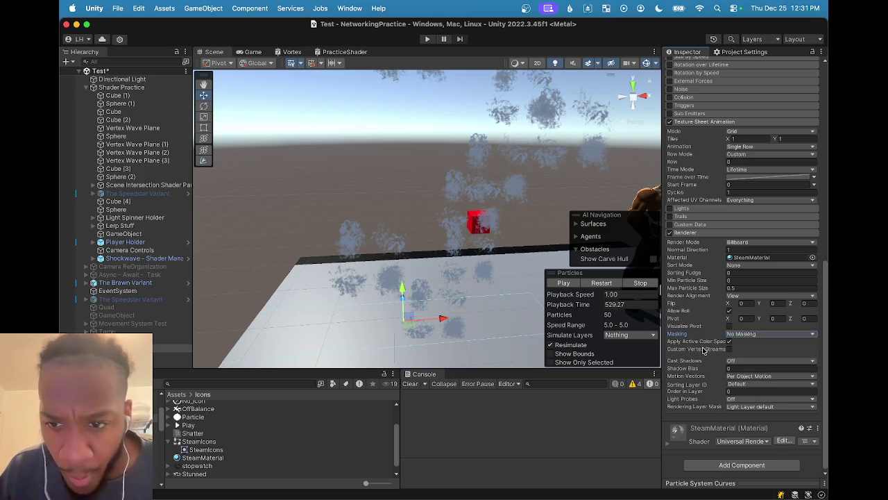
scroll(704, 197, up, 1)
scroll(717, 161, up, 3)
click(749, 166)
click(688, 191)
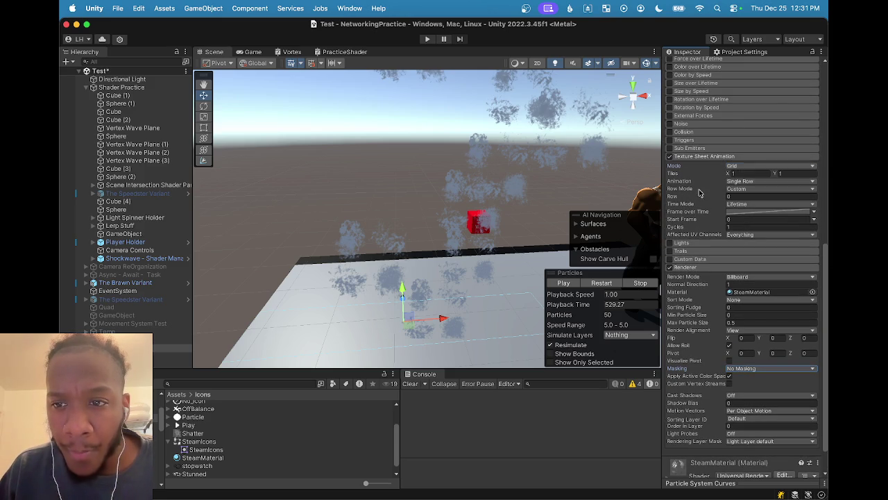
click(734, 182)
click(747, 172)
click(747, 167)
click(741, 182)
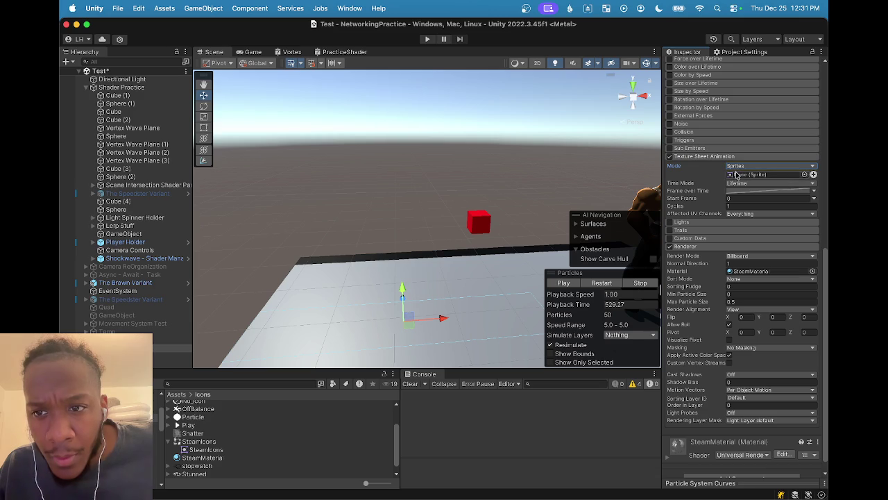
click(739, 167)
click(741, 163)
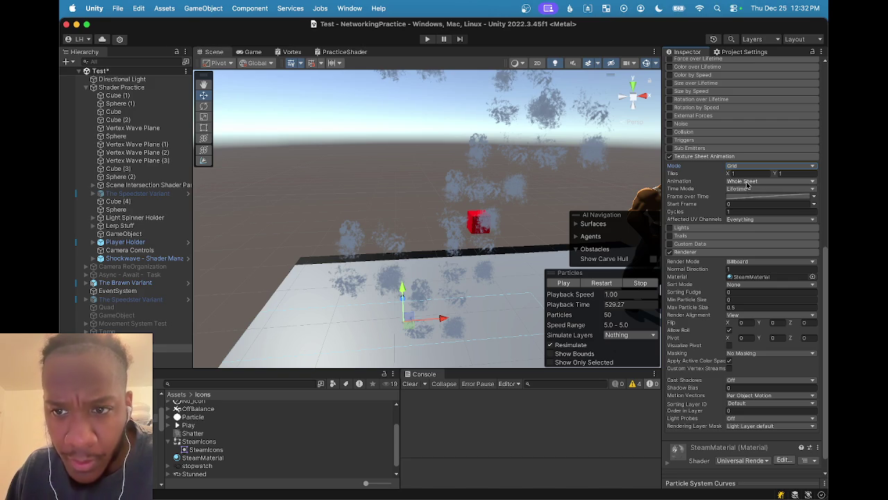
click(747, 182)
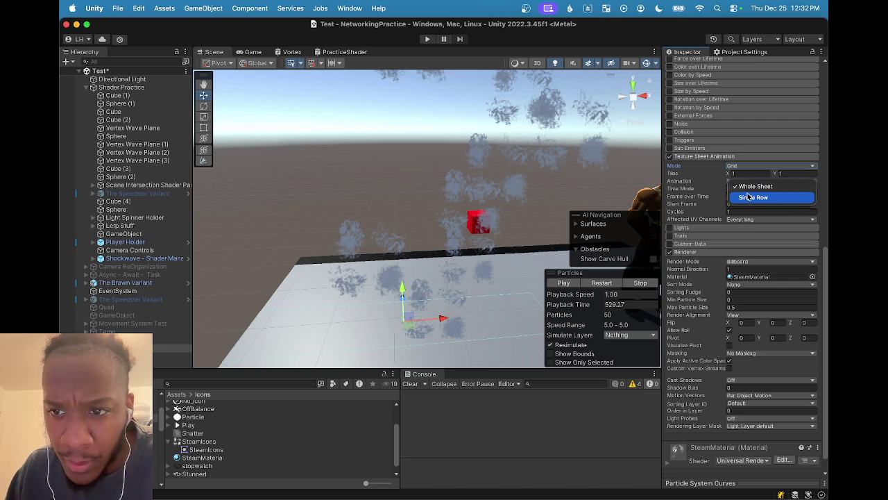
click(749, 199)
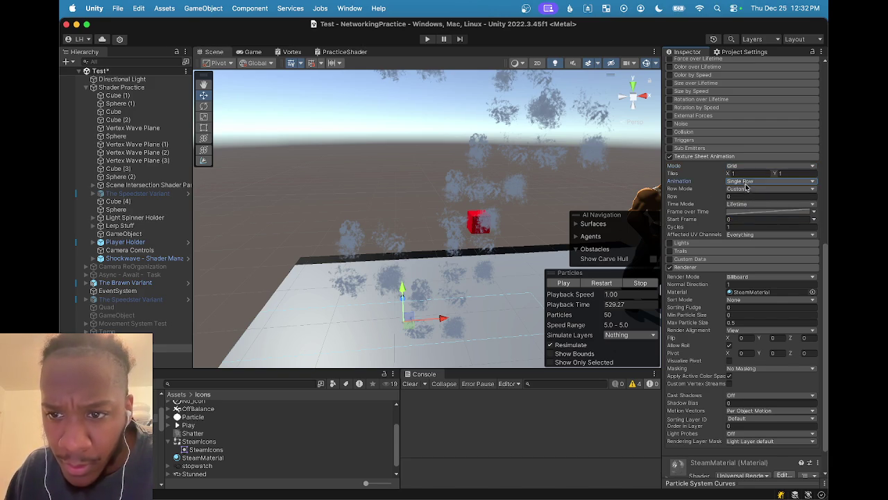
click(746, 190)
click(742, 192)
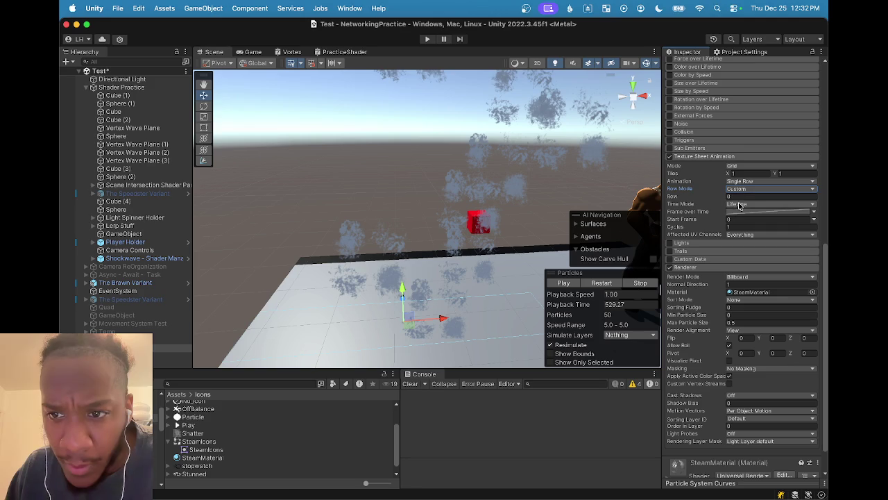
click(743, 191)
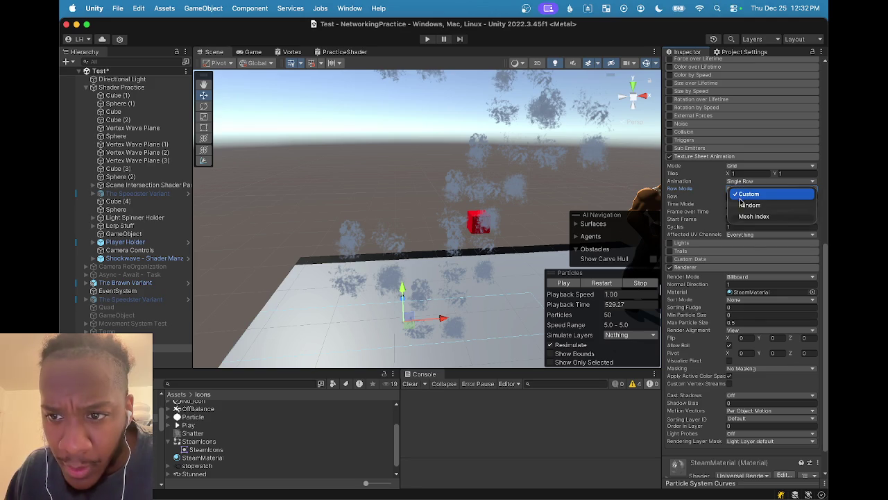
click(741, 203)
click(741, 191)
click(744, 206)
click(747, 190)
click(749, 182)
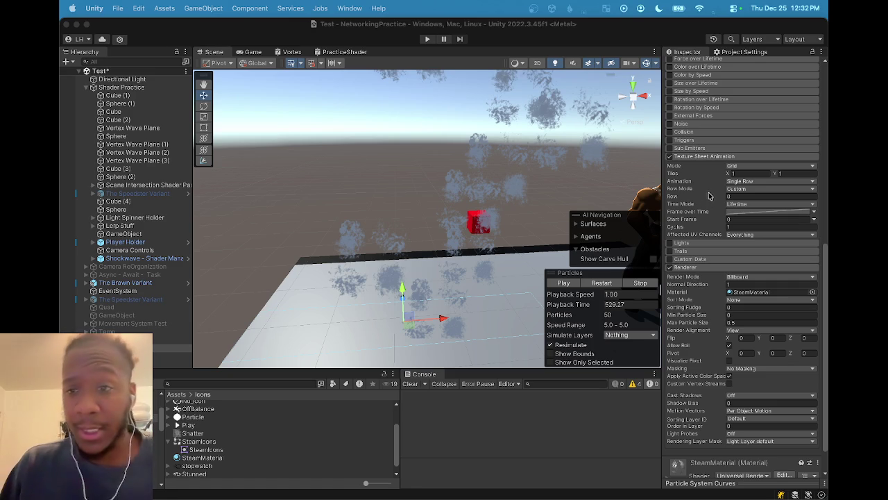
- Switch Texture Sheet Animation to Sprites, put SteamIcons in slot one, and remove FastForward
click(747, 169)
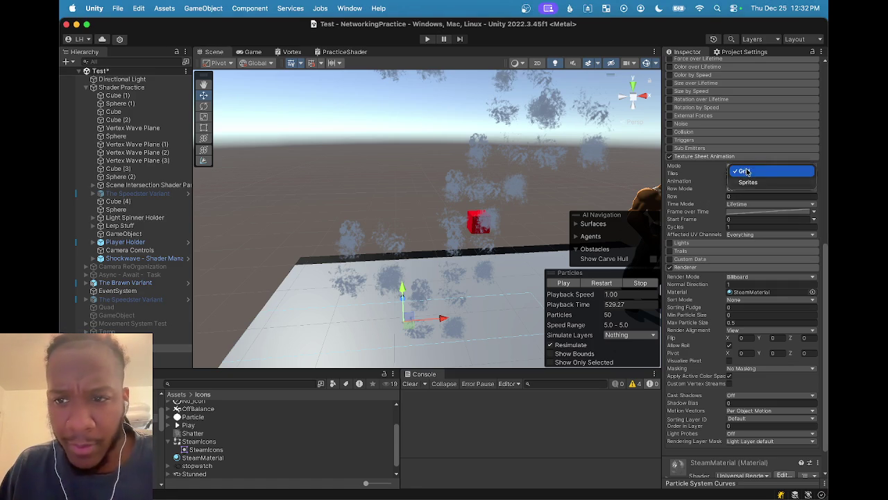
click(748, 182)
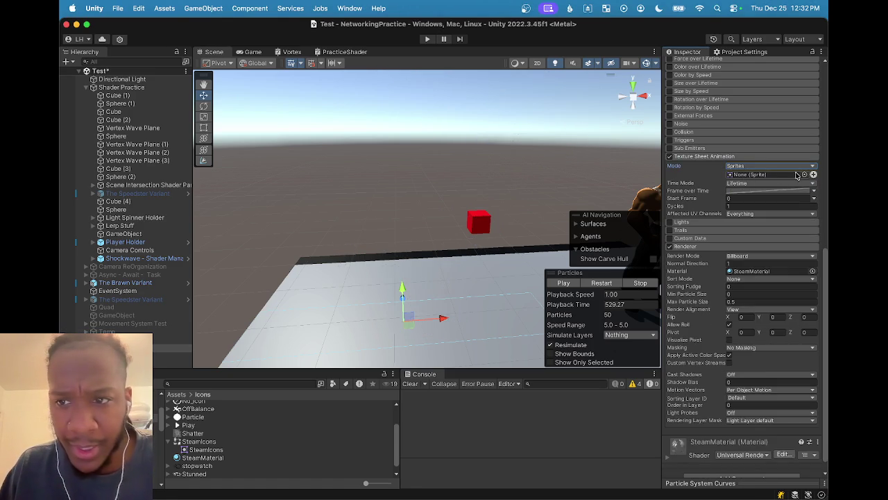
click(813, 174)
click(813, 174)
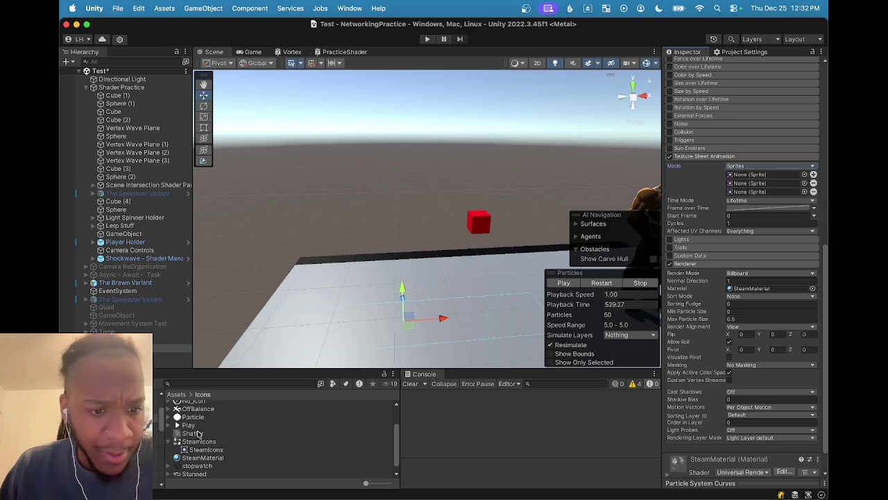
mouse_move(200, 438)
mouse_down()
mouse_move(788, 261)
mouse_move(779, 222)
mouse_move(755, 221)
mouse_move(747, 178)
mouse_up()
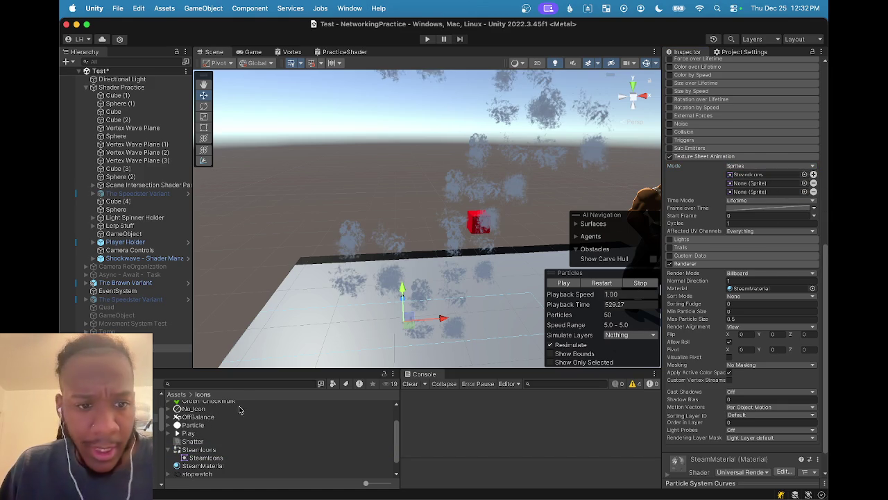
scroll(197, 448, up, 3)
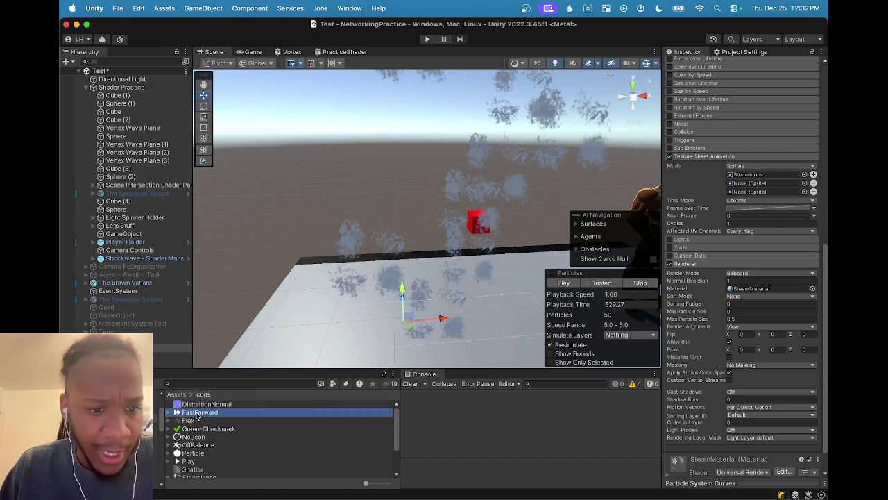
drag(802, 210, 790, 182)
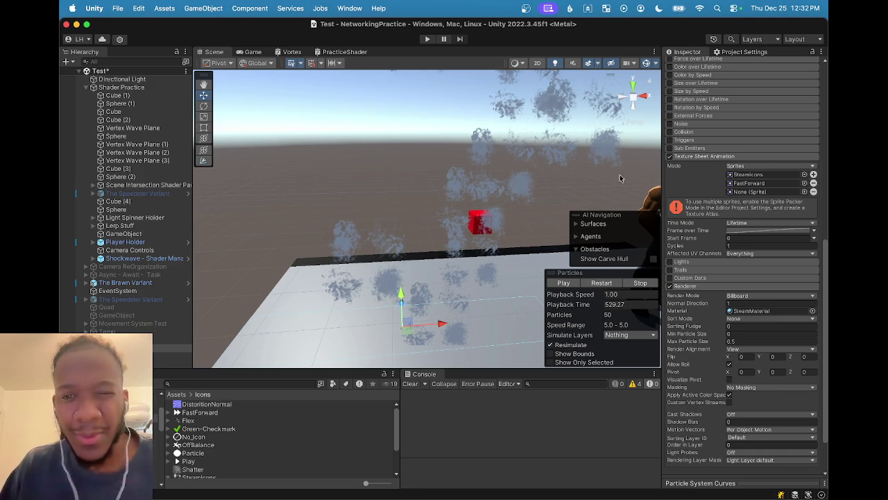
click(813, 188)
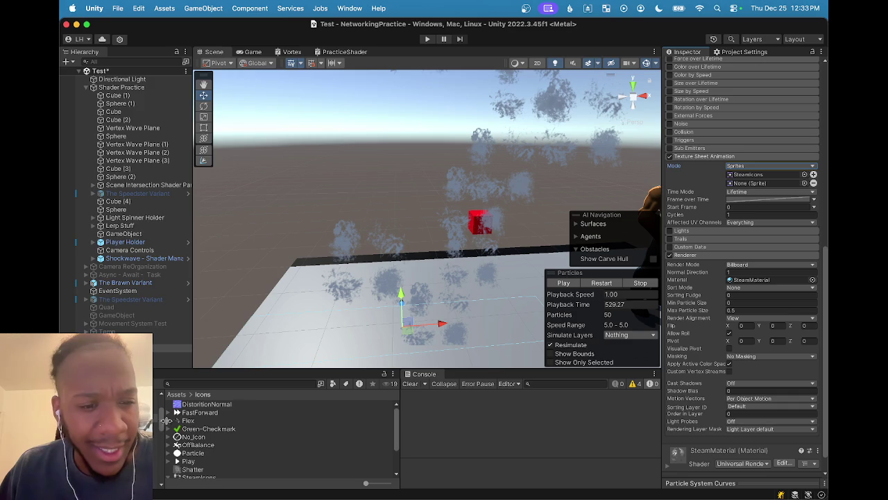
- Add SteamIcons to the second sprite slot and keep Time Mode on Lifetime
scroll(198, 444, down, 2)
click(199, 444)
mouse_move(199, 443)
mouse_down()
mouse_move(687, 232)
mouse_move(764, 183)
mouse_up()
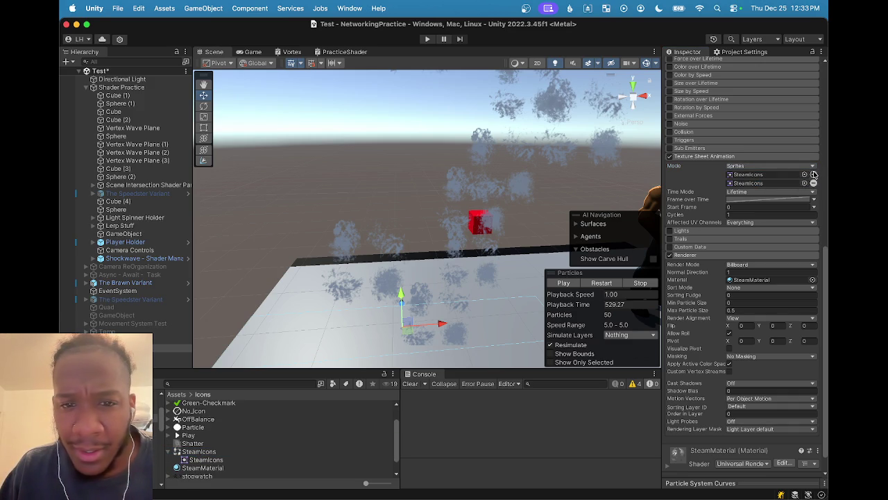
scroll(489, 184, down, 5)
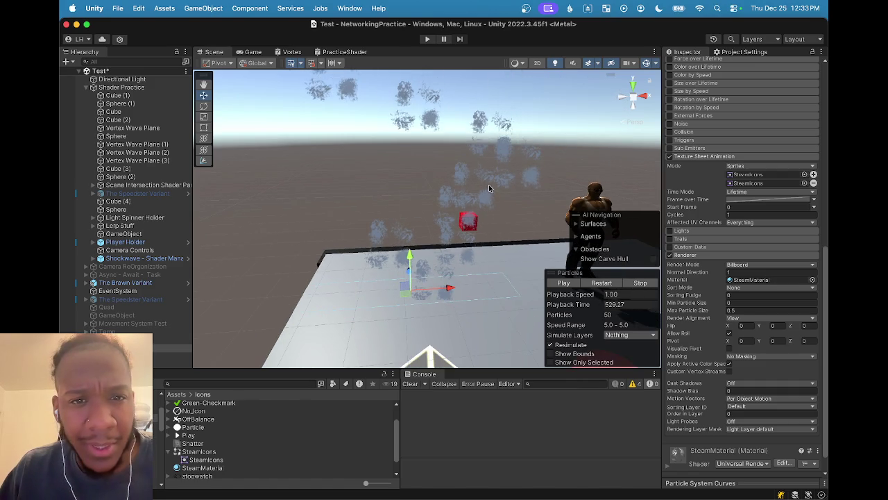
mouse_move(430, 129)
mouse_down()
mouse_move(430, 194)
mouse_move(391, 164)
mouse_move(488, 207)
mouse_move(436, 63)
mouse_up()
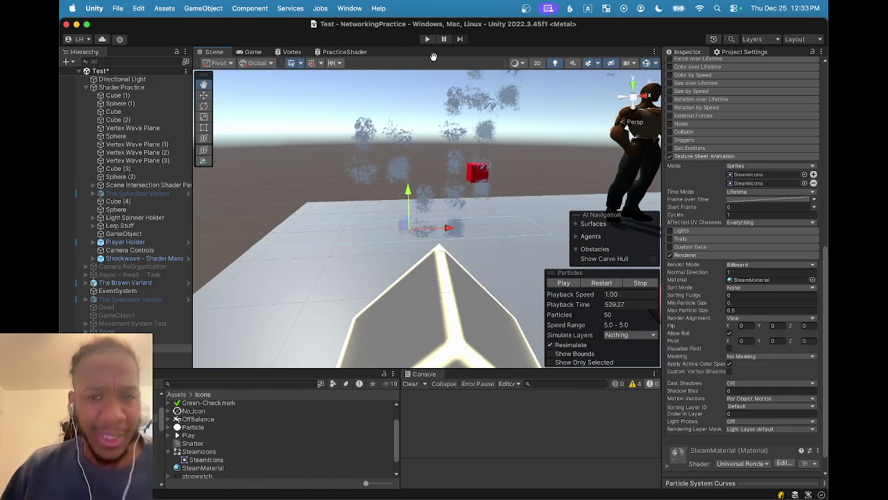
click(781, 192)
click(777, 196)
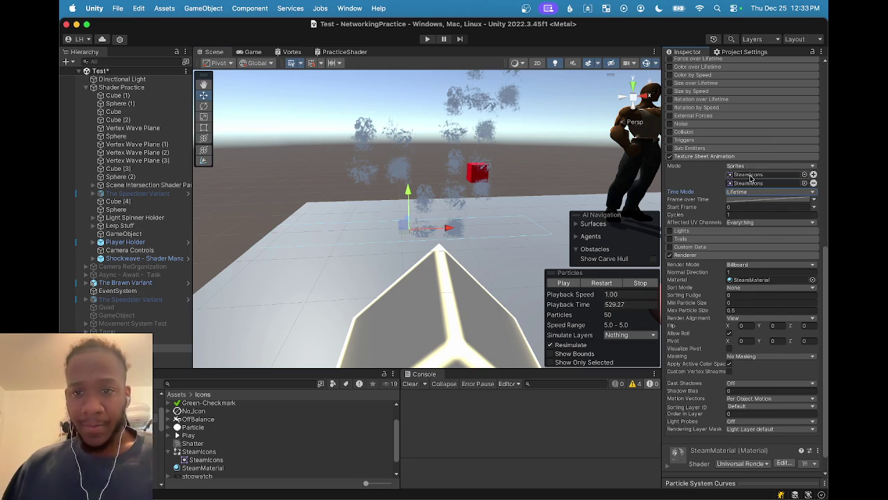
click(772, 168)
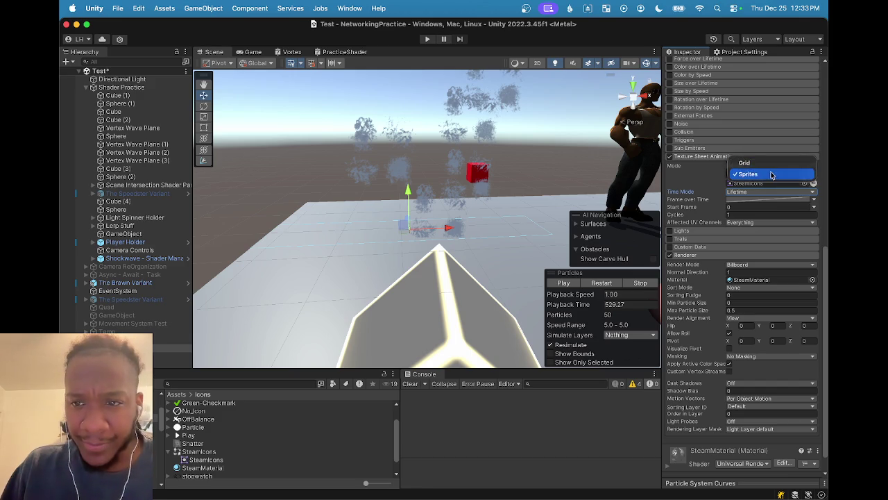
- Switch Texture Sheet Animation Mode back to Grid and bring up Project Settings' Player page
click(767, 164)
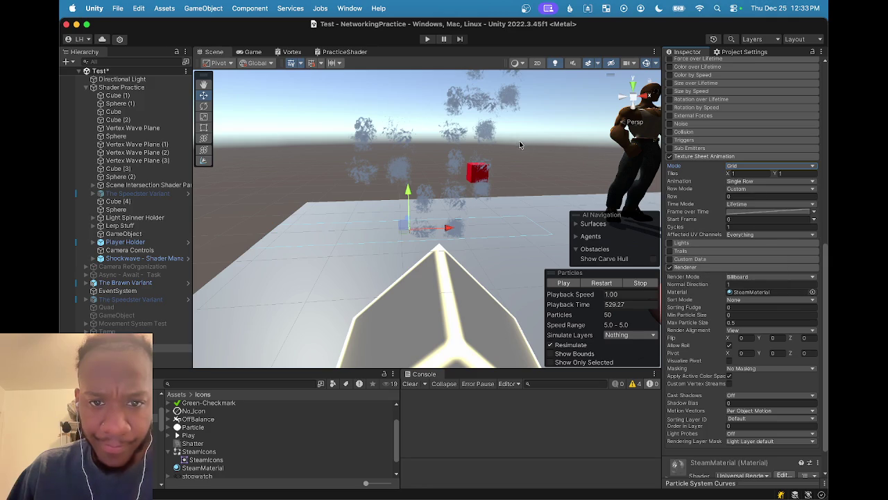
scroll(478, 204, up, 1)
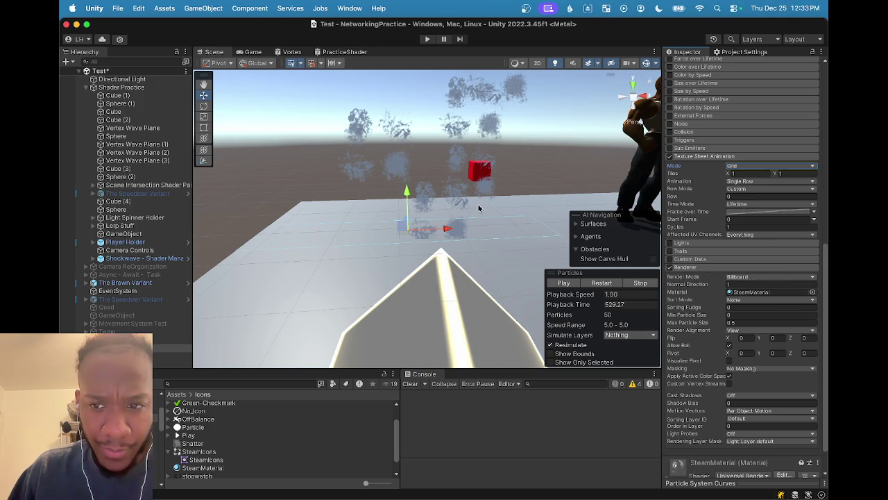
scroll(479, 203, up, 1)
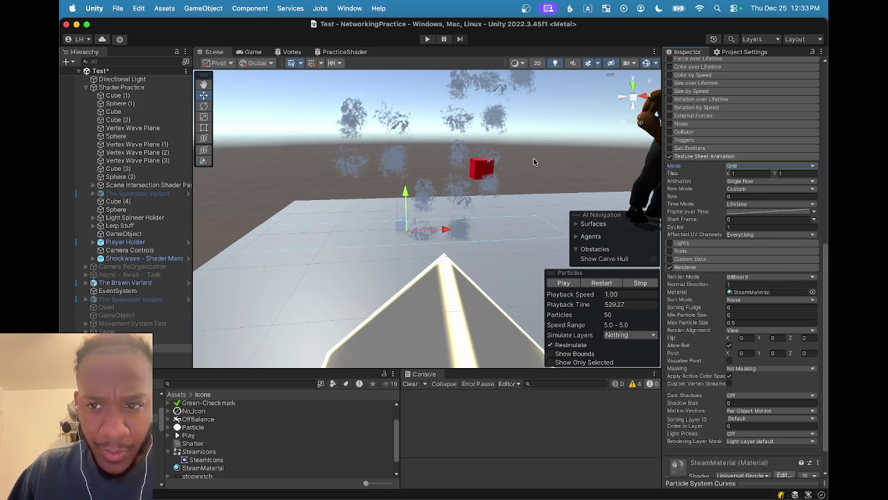
scroll(540, 177, up, 1)
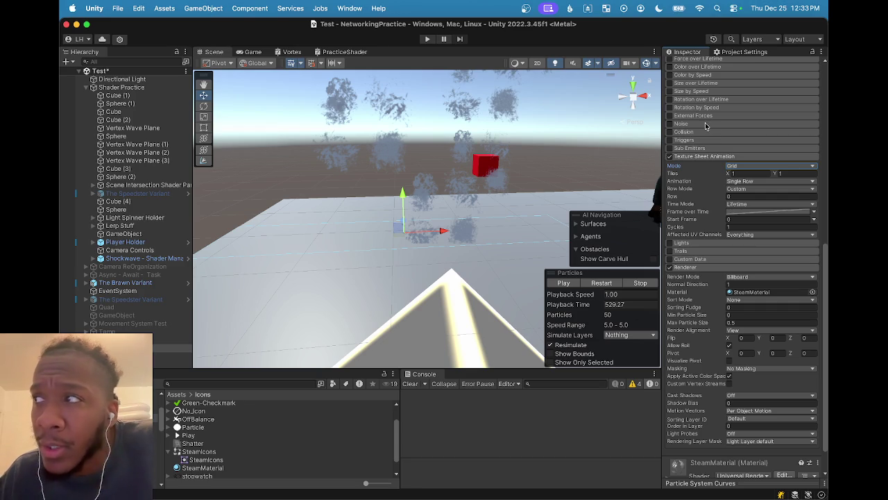
click(736, 53)
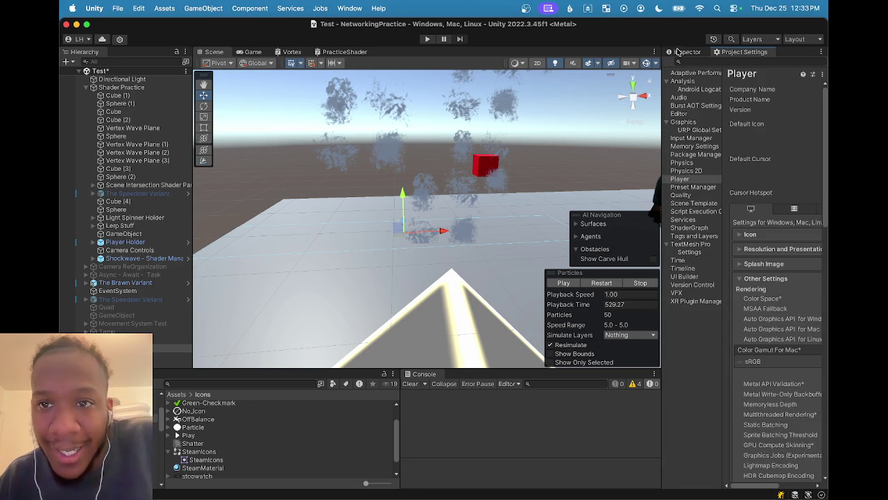
- Return to the steam particle system's Inspector, leaving Texture Sheet Animation on Grid
click(680, 52)
scroll(706, 191, down, 2)
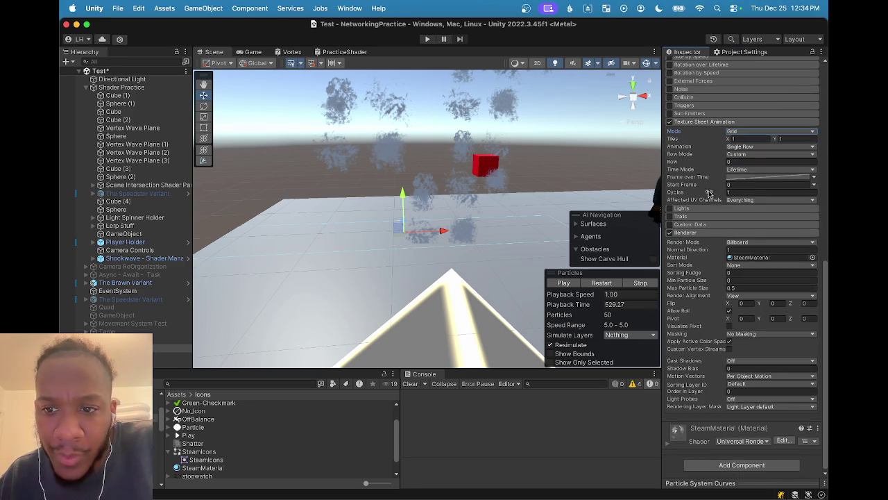
scroll(734, 293, up, 10)
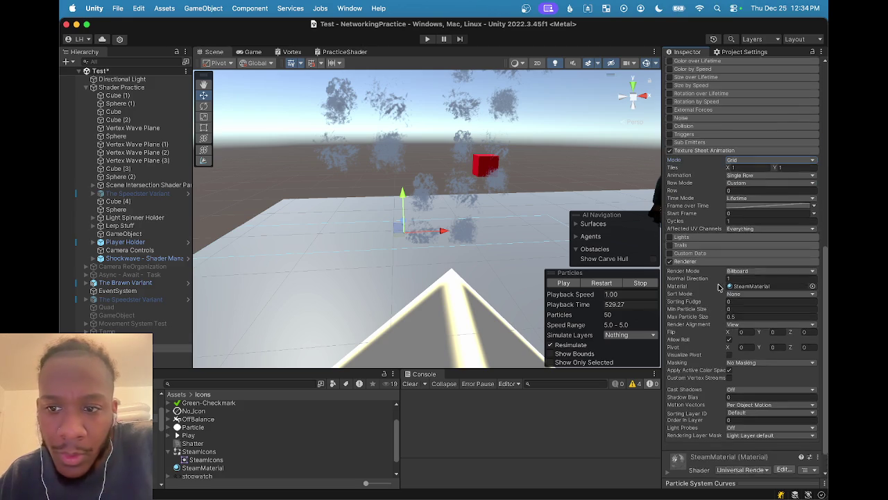
scroll(719, 287, up, 5)
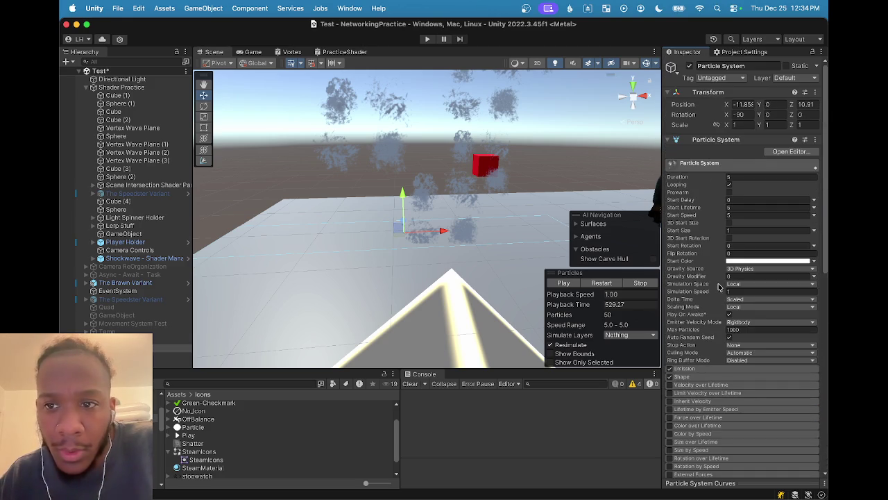
scroll(718, 314, down, 6)
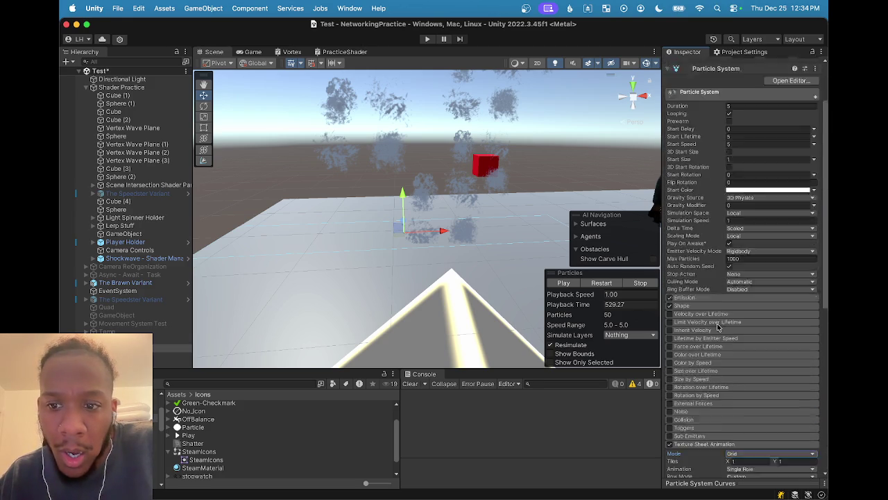
scroll(721, 330, down, 1)
click(744, 320)
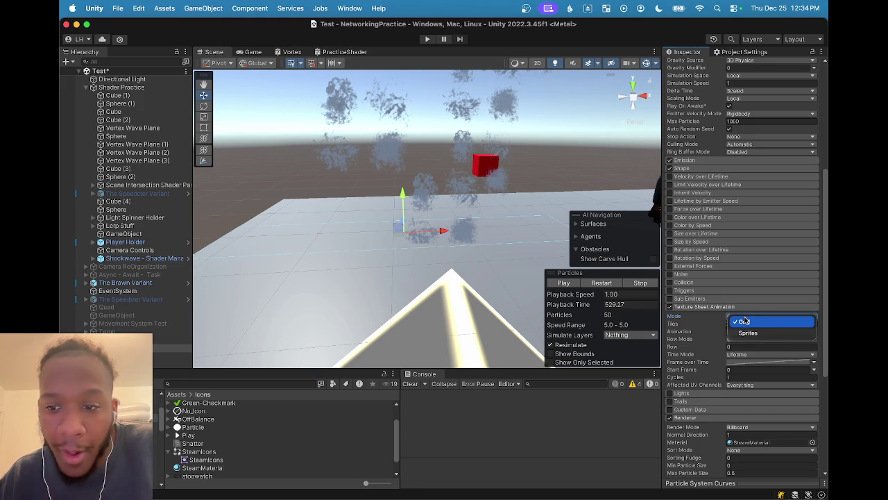
click(703, 319)
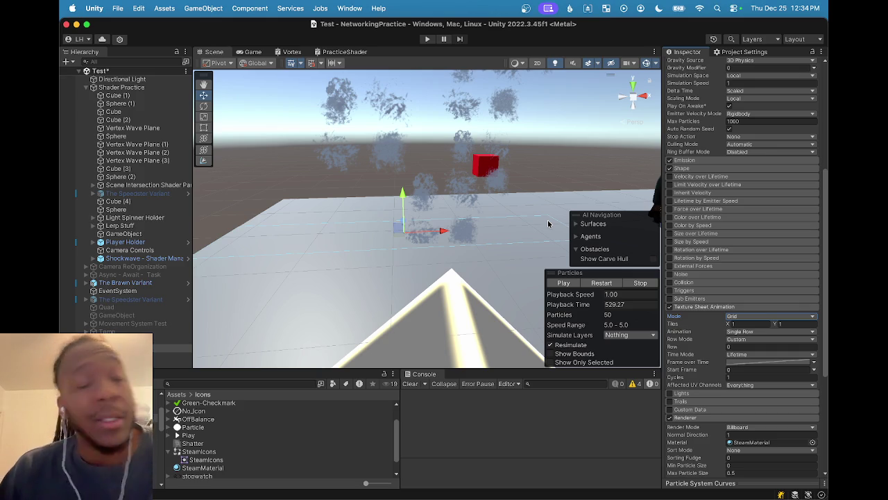
- Reframe the Scene view around the emitter and resume the particle simulation
drag(434, 196, 428, 236)
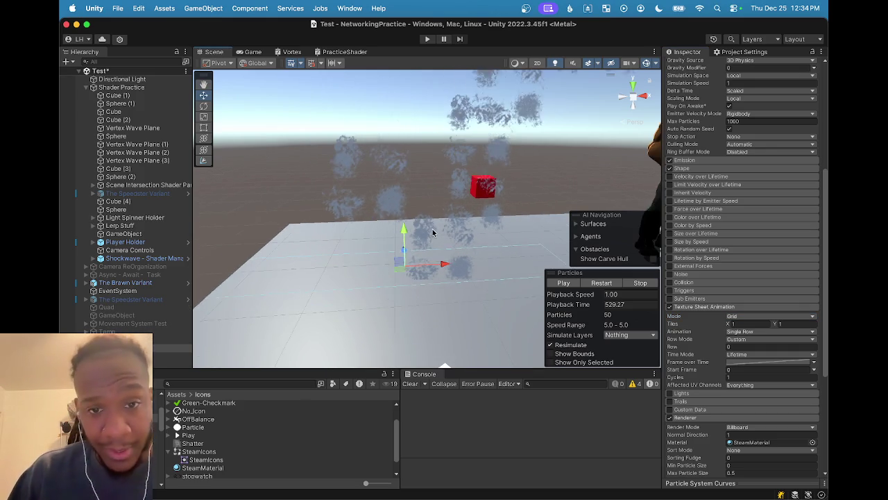
scroll(435, 232, down, 3)
scroll(435, 231, down, 3)
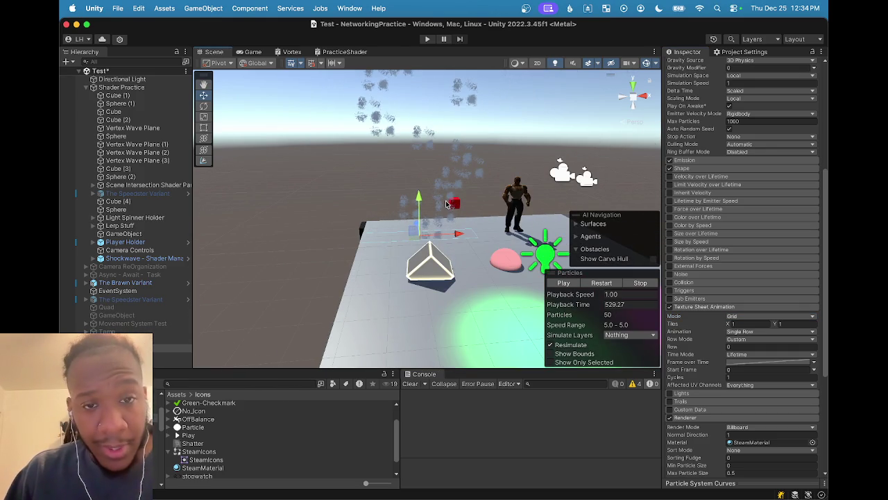
mouse_move(448, 203)
mouse_down()
mouse_move(450, 257)
mouse_move(445, 188)
mouse_up()
scroll(445, 187, up, 8)
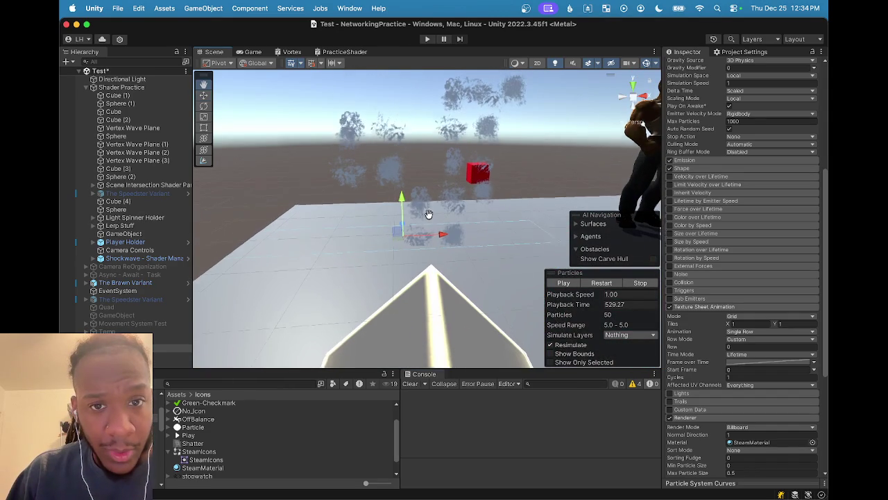
scroll(429, 214, down, 1)
scroll(429, 219, up, 2)
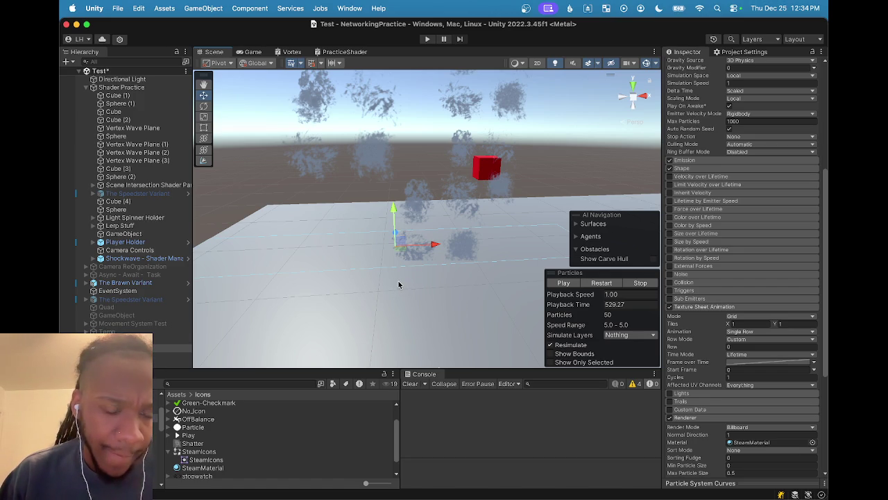
click(559, 284)
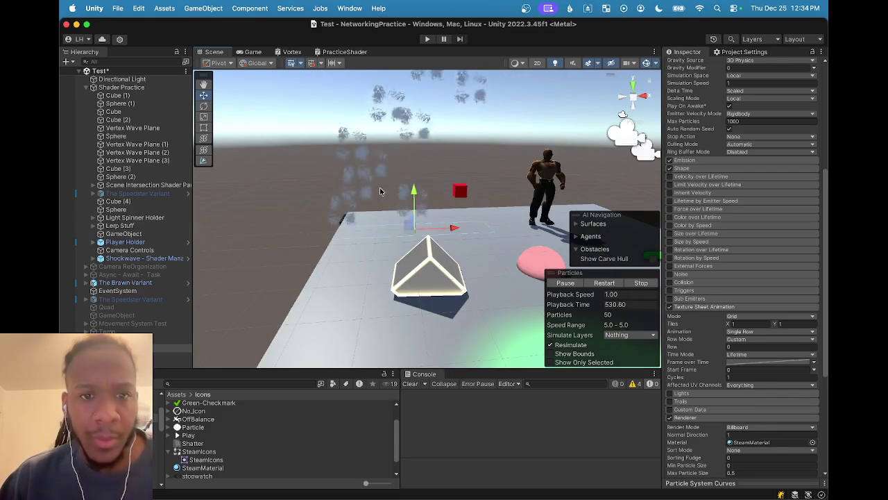
scroll(381, 194, down, 5)
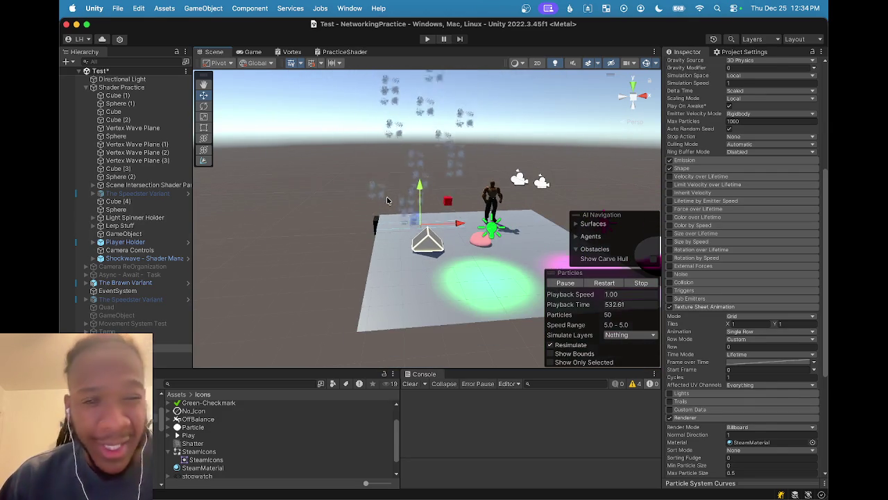
scroll(388, 208, down, 2)
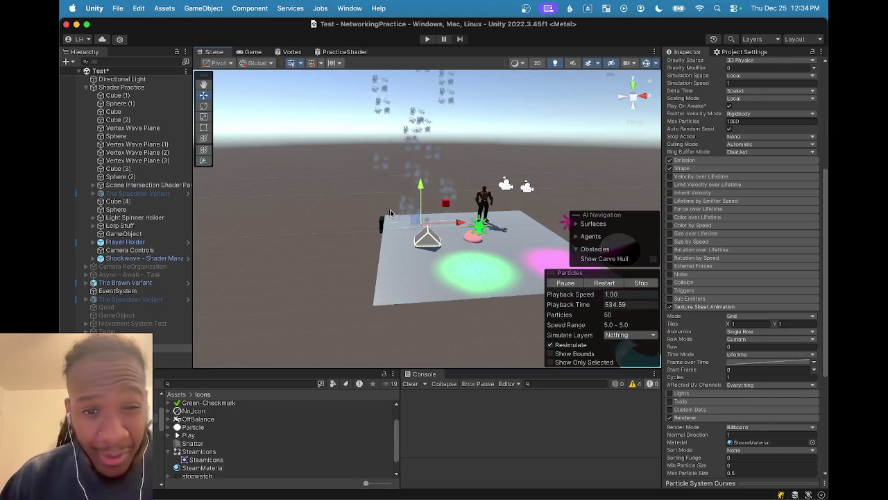
scroll(391, 213, up, 4)
scroll(390, 215, down, 2)
scroll(390, 215, down, 6)
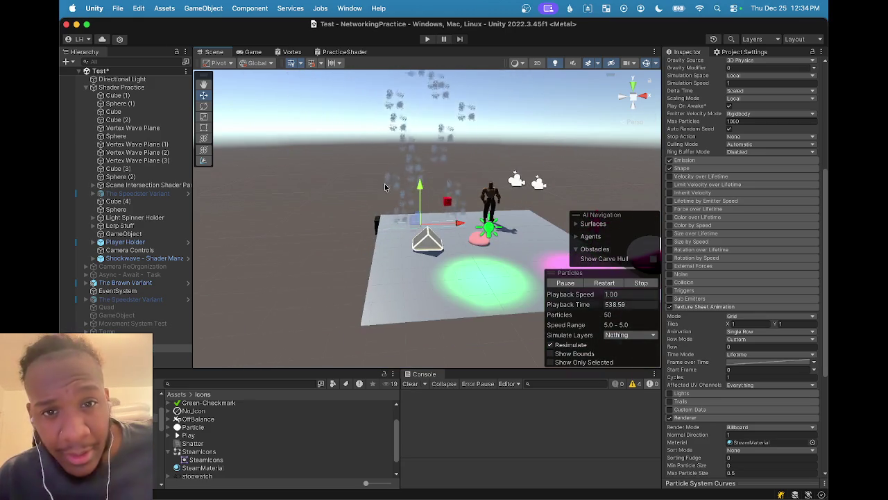
scroll(393, 184, up, 4)
scroll(395, 183, down, 3)
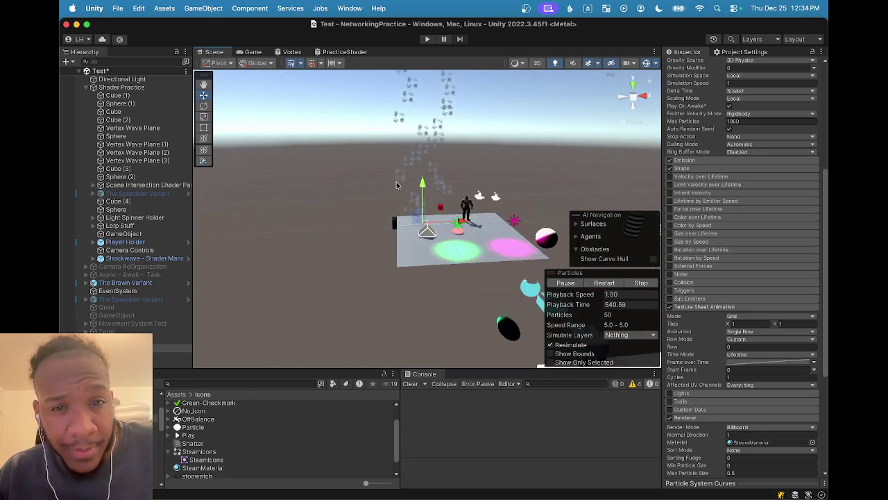
scroll(397, 184, up, 2)
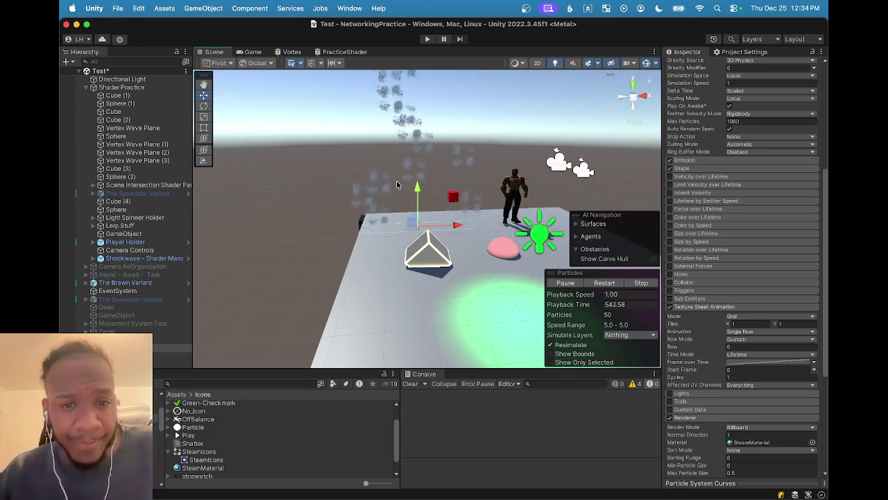
scroll(397, 184, up, 3)
click(738, 324)
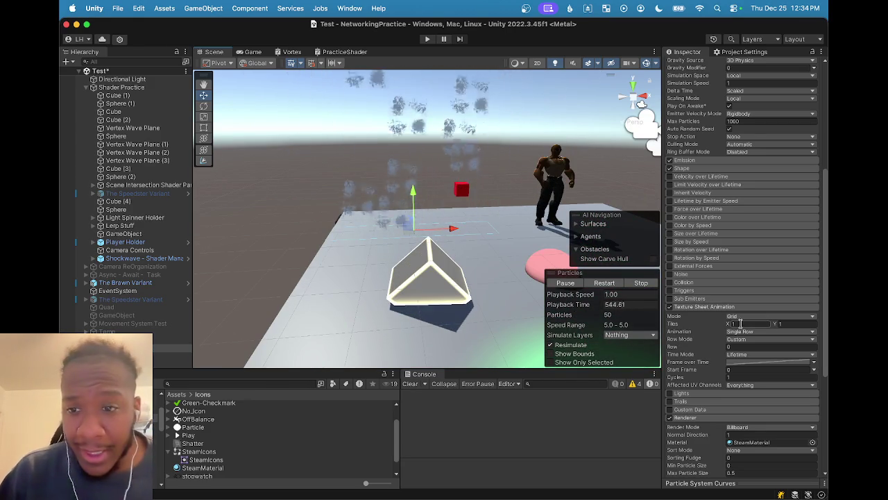
- Set Tiles X and Y to 2, removing the accidental extra digit
text(2)
click(783, 323)
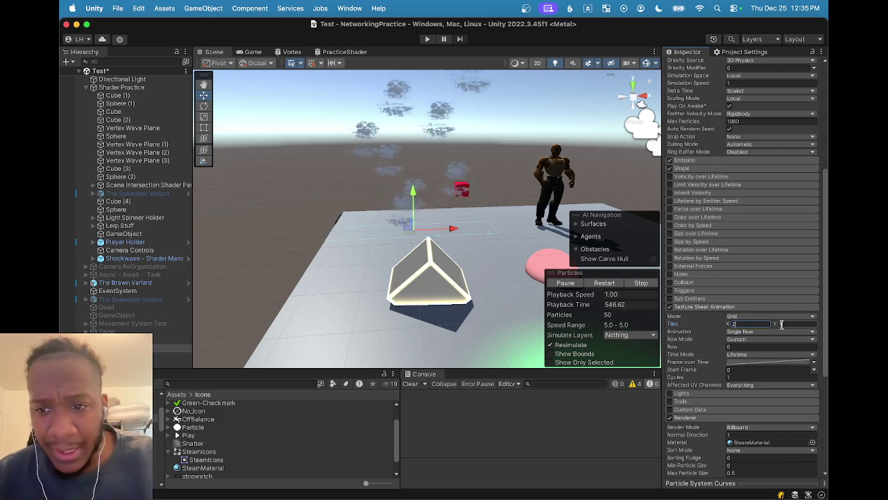
text(2)
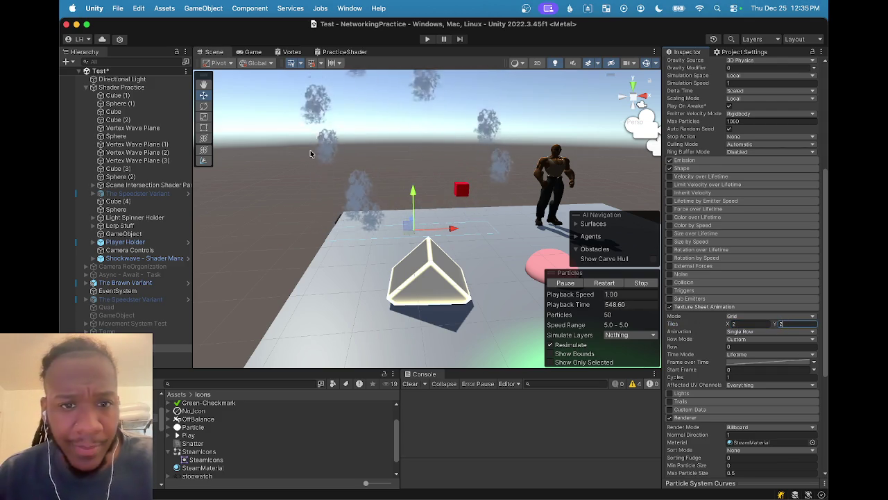
scroll(403, 191, up, 1)
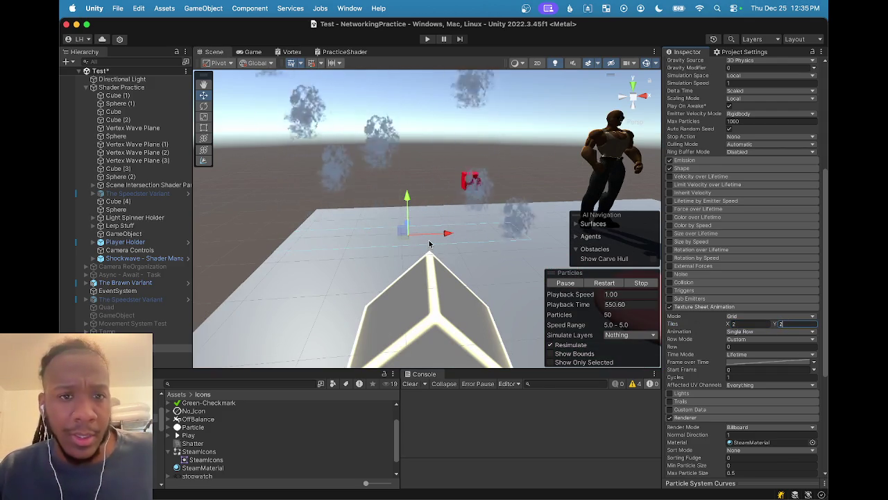
scroll(430, 243, down, 3)
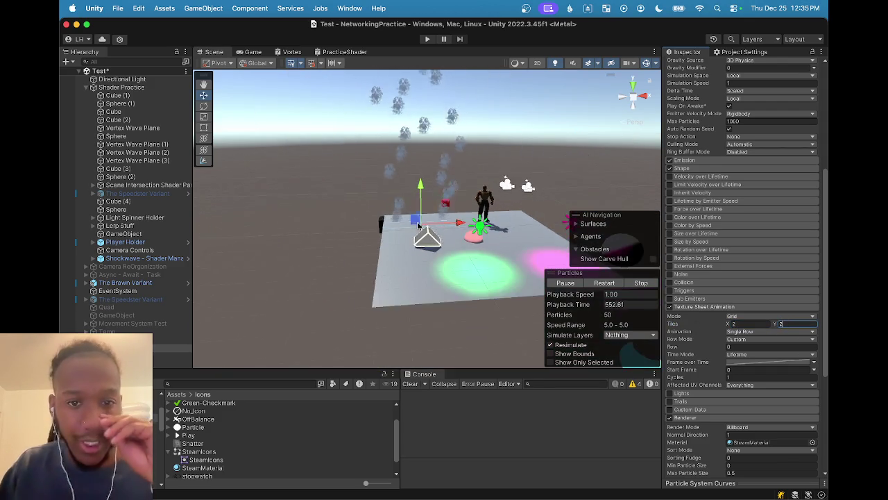
scroll(416, 212, up, 2)
text(3)
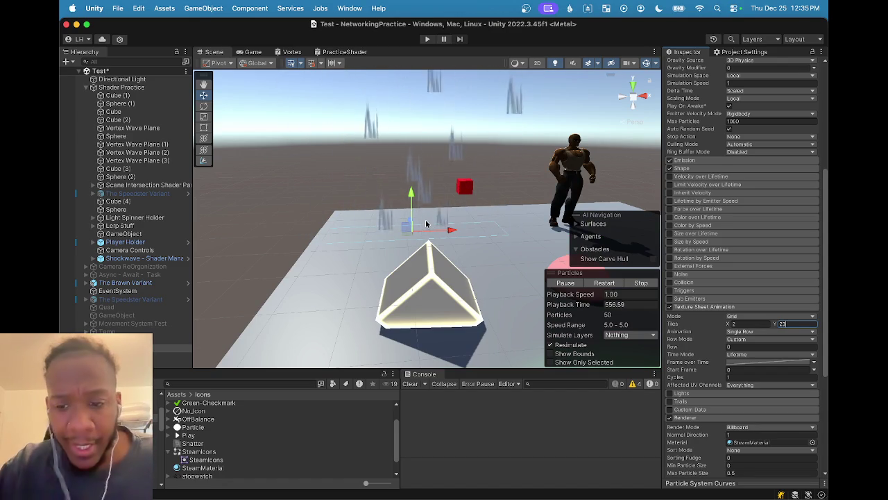
key(BackSpace)
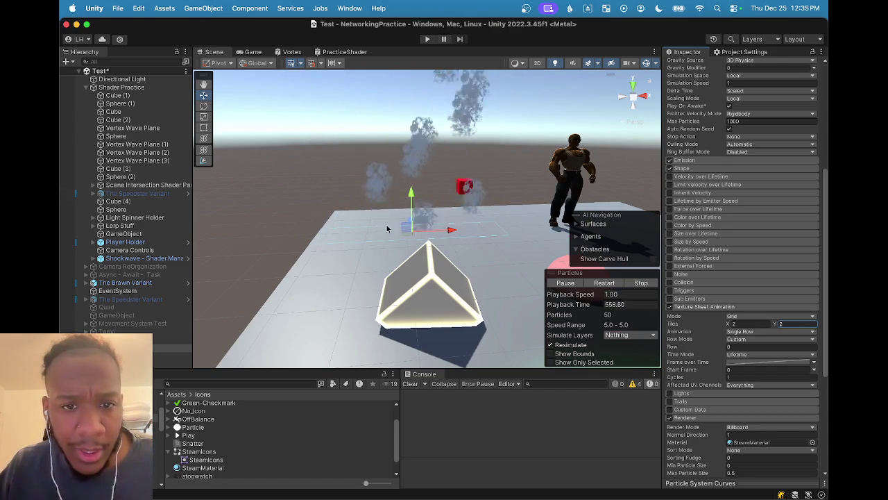
- Orbit and pan the Scene view to see the emitter from another angle
mouse_move(401, 230)
mouse_down()
mouse_move(414, 148)
mouse_move(429, 187)
mouse_up()
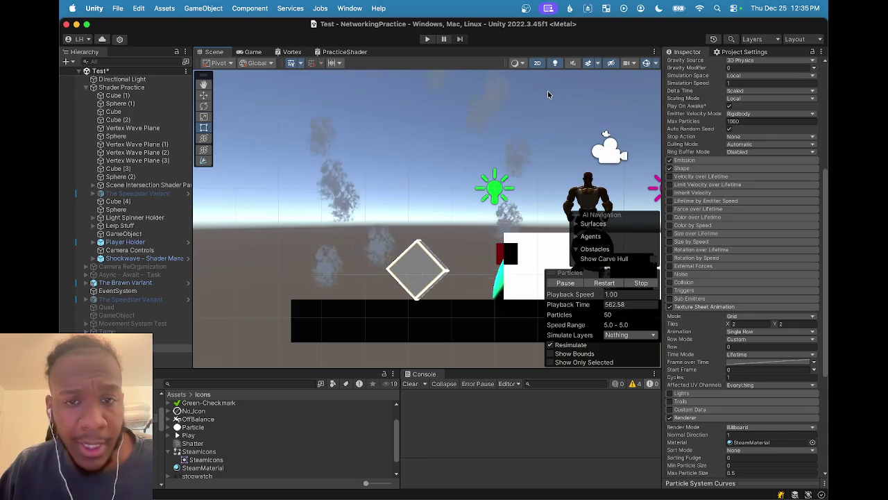
key(e)
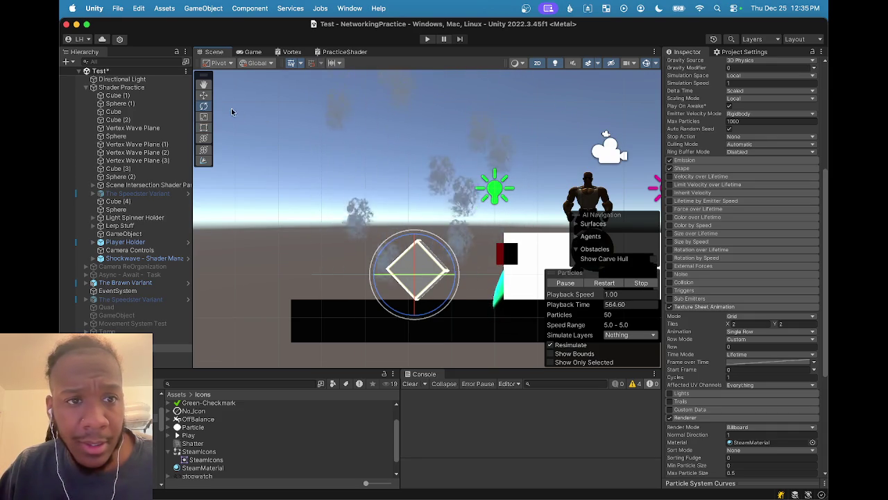
click(203, 84)
mouse_move(354, 115)
mouse_down()
mouse_move(391, 214)
mouse_move(376, 142)
mouse_move(333, 171)
mouse_move(351, 139)
mouse_up()
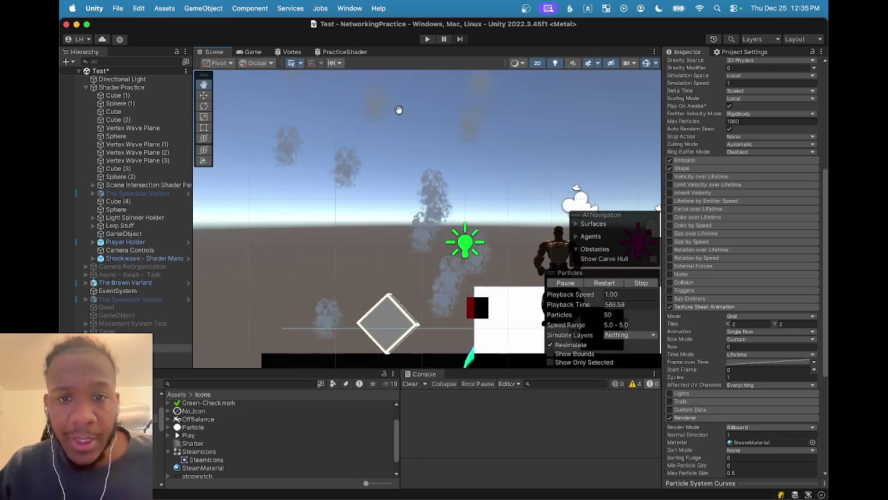
drag(395, 111, 379, 102)
drag(419, 204, 430, 162)
mouse_move(373, 186)
mouse_down()
mouse_move(358, 181)
mouse_move(621, 129)
mouse_move(609, 105)
mouse_move(431, 166)
mouse_move(396, 204)
mouse_move(416, 217)
mouse_up()
key(e)
scroll(416, 234, down, 10)
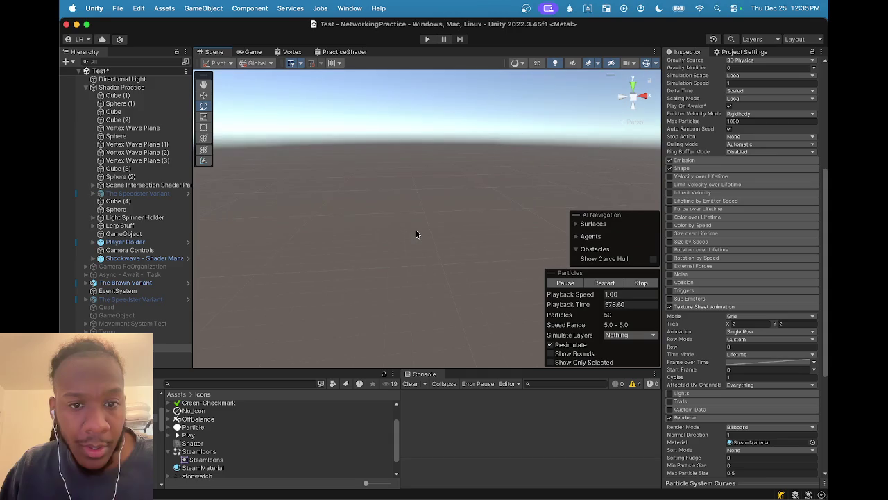
- Focus on the steam emitter and scale it down into a thin column
scroll(416, 234, up, 10)
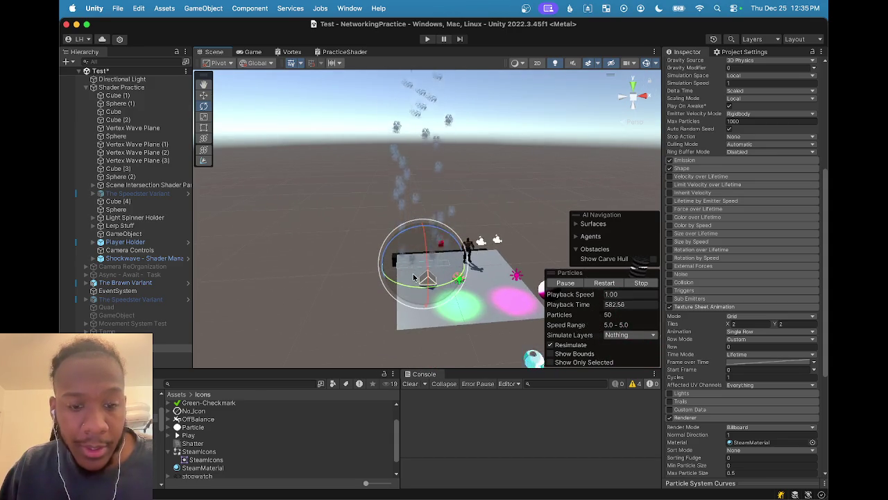
key(f)
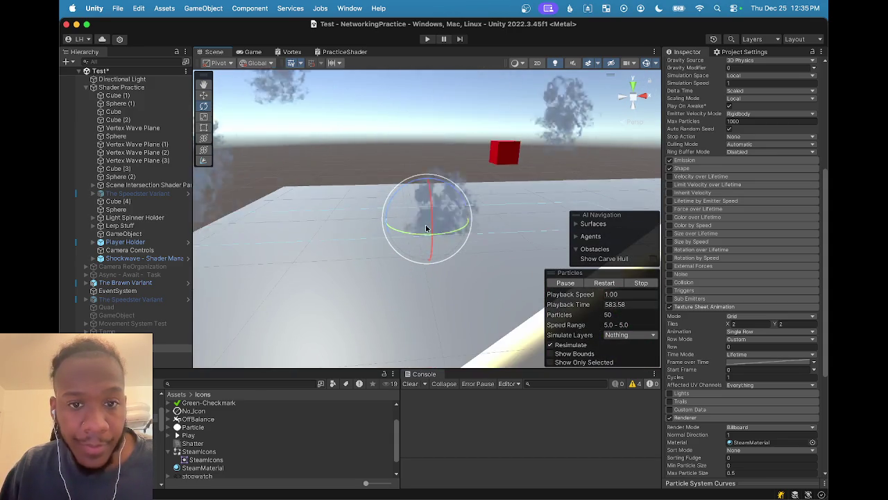
scroll(426, 229, down, 3)
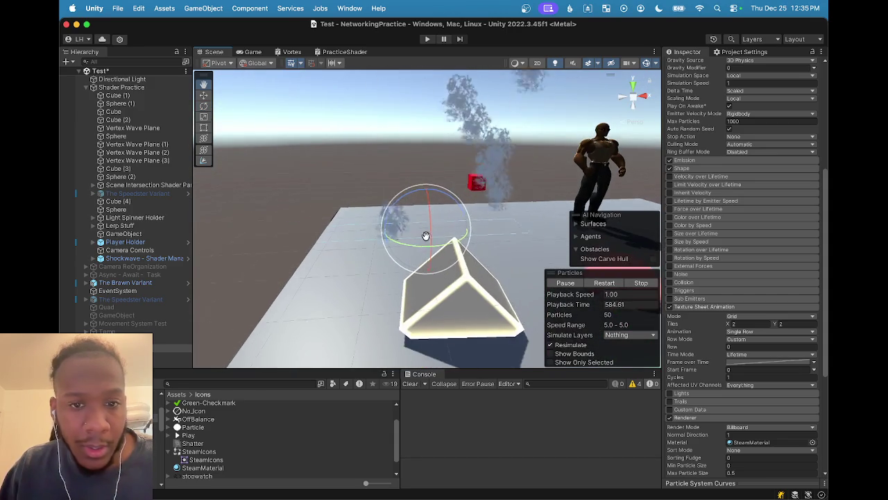
key(r)
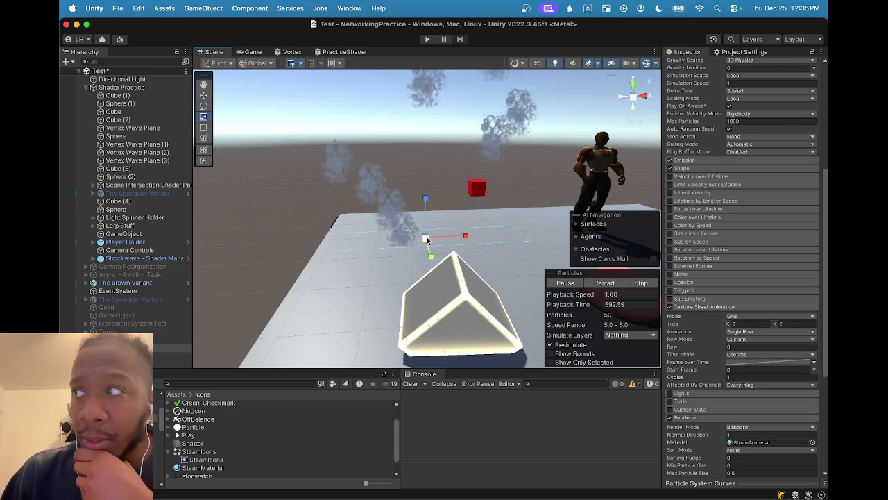
drag(426, 239, 413, 277)
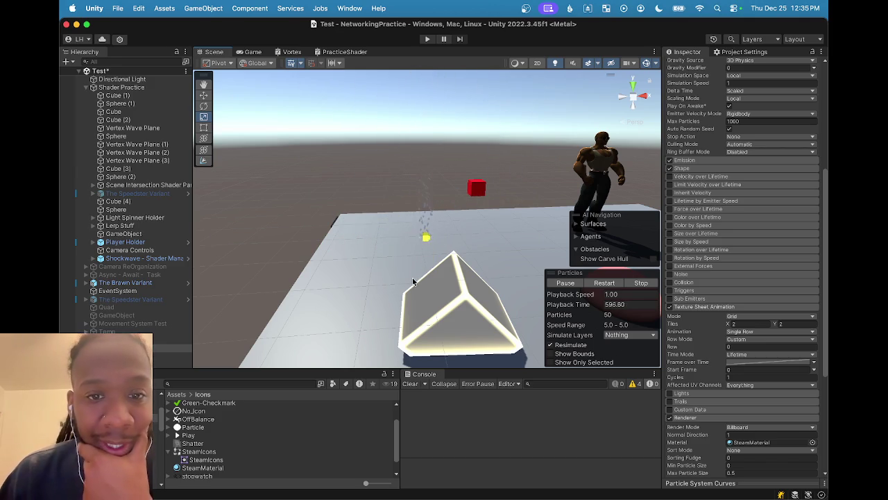
- Move the steam emitter over beside the character model
scroll(426, 246, up, 8)
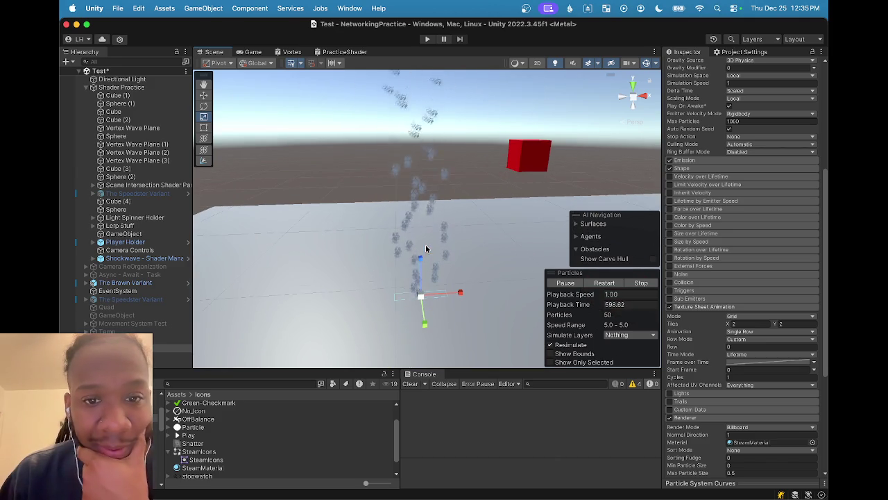
scroll(419, 260, down, 3)
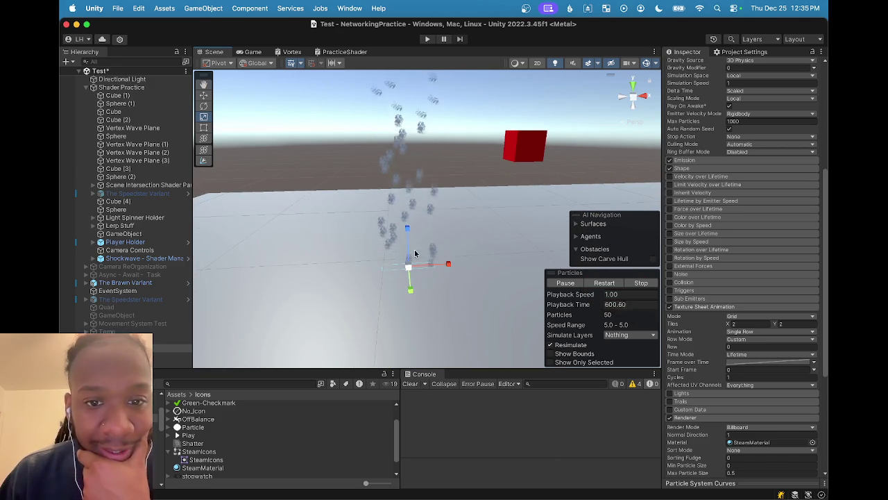
scroll(416, 264, down, 5)
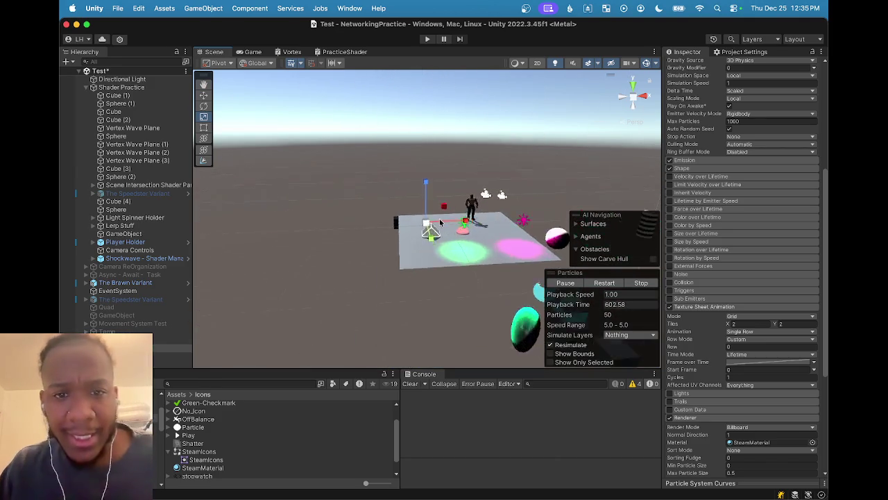
scroll(439, 222, up, 6)
mouse_move(443, 220)
mouse_down()
mouse_move(390, 225)
mouse_move(350, 247)
mouse_up()
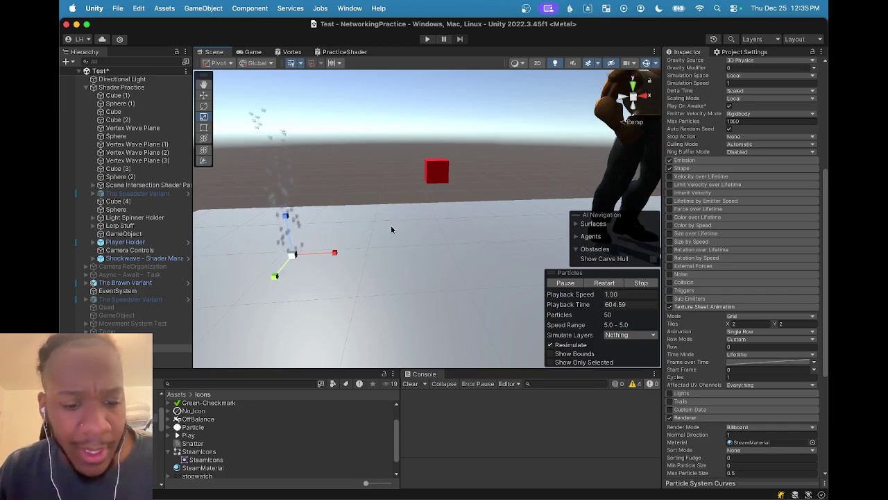
key(w)
mouse_move(250, 229)
mouse_down()
mouse_move(254, 119)
mouse_move(238, 139)
mouse_move(274, 144)
mouse_move(581, 104)
mouse_up()
key(f)
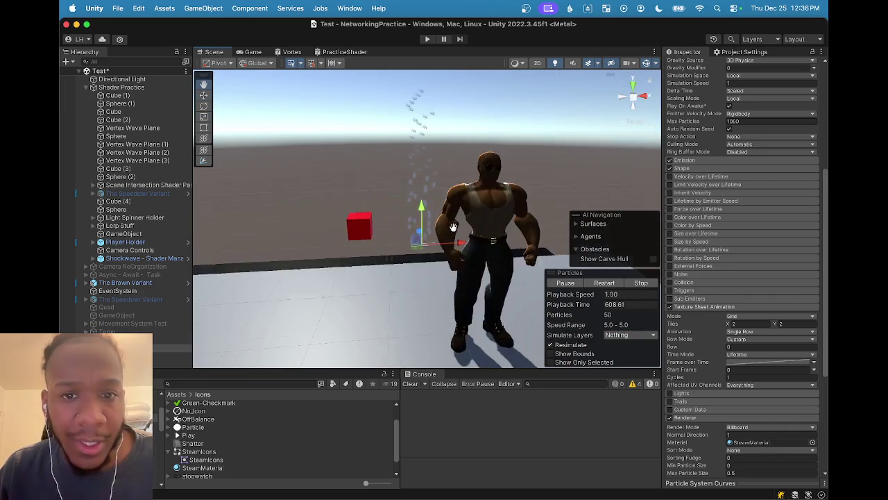
mouse_move(466, 223)
mouse_down()
mouse_move(492, 221)
mouse_move(459, 166)
mouse_move(509, 174)
mouse_move(506, 230)
mouse_up()
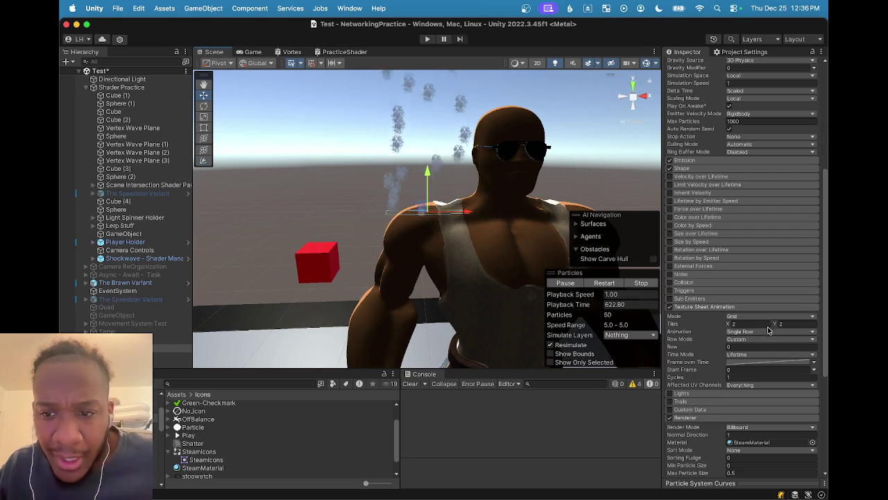
- Change the Tiles Y row count, trying 5 and then entering 64
drag(772, 324, 769, 325)
text(5)
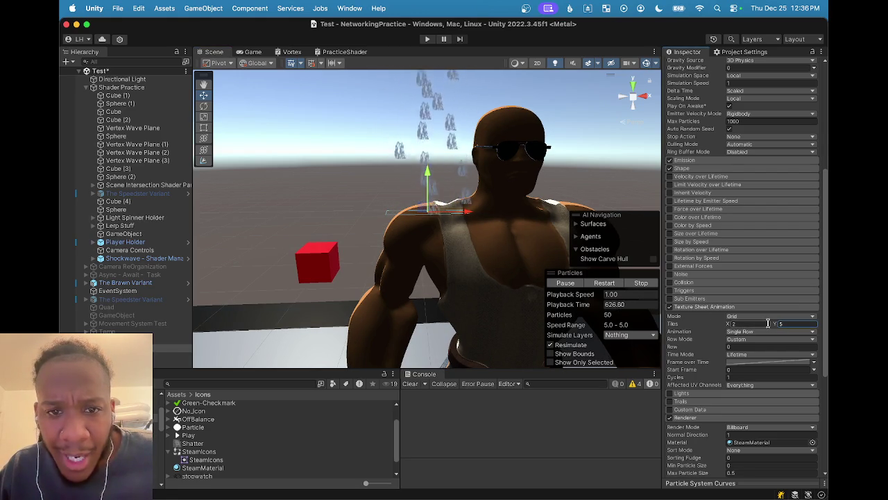
drag(777, 327, 789, 328)
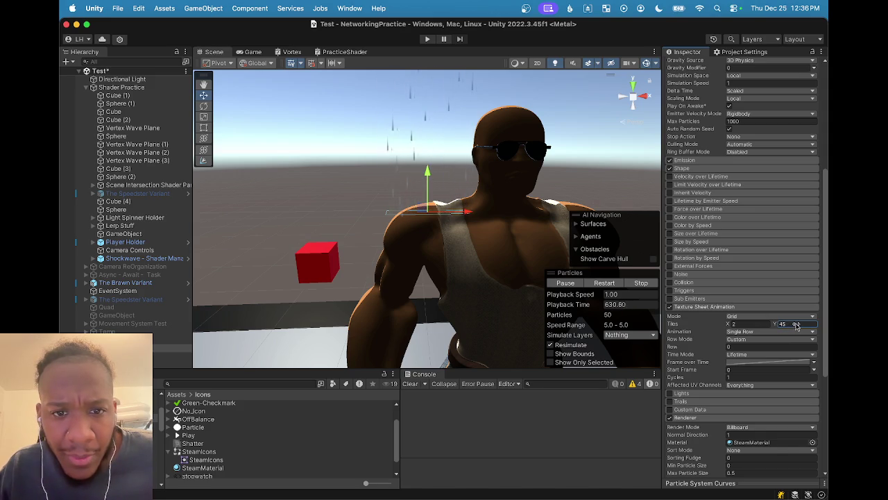
scroll(384, 184, down, 4)
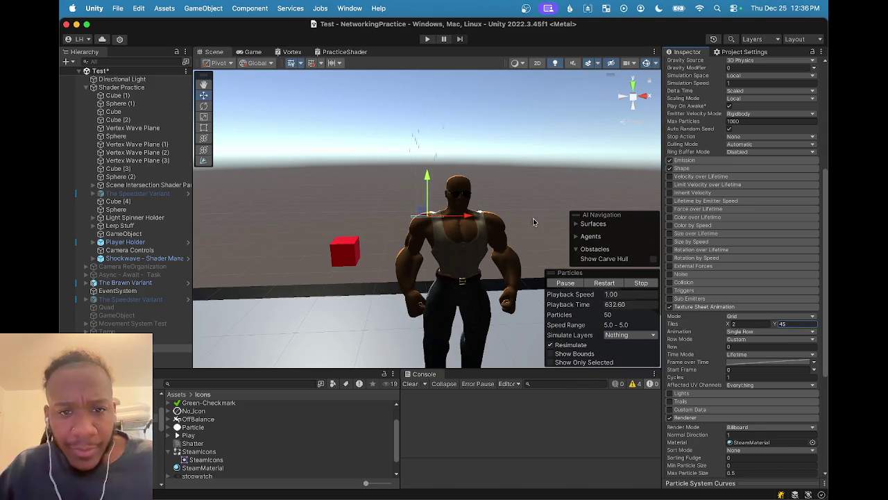
scroll(490, 249, up, 2)
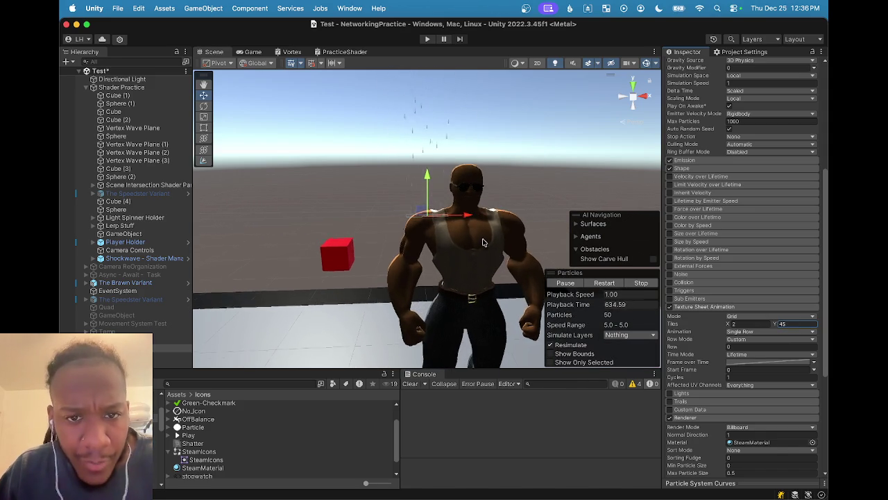
scroll(484, 241, up, 3)
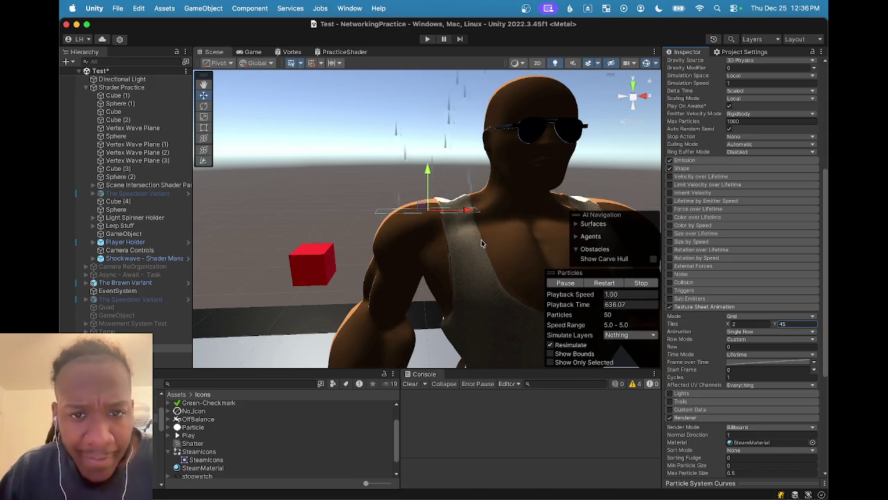
scroll(484, 242, down, 3)
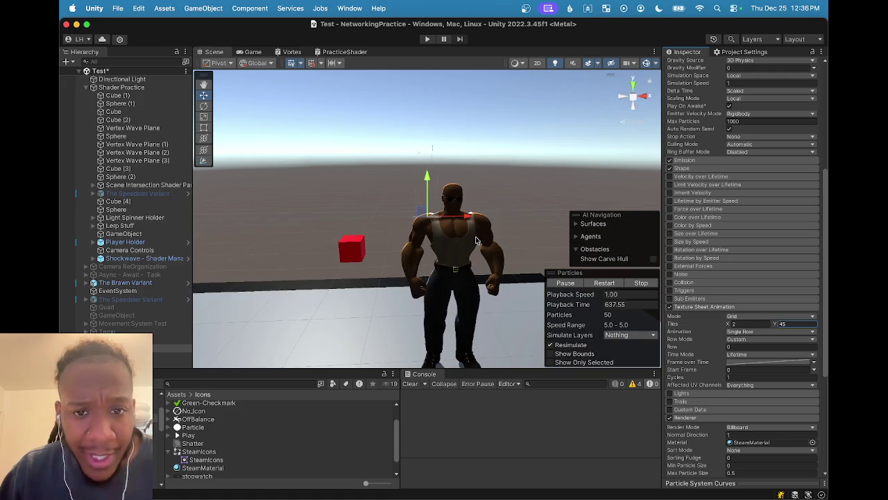
scroll(476, 240, up, 5)
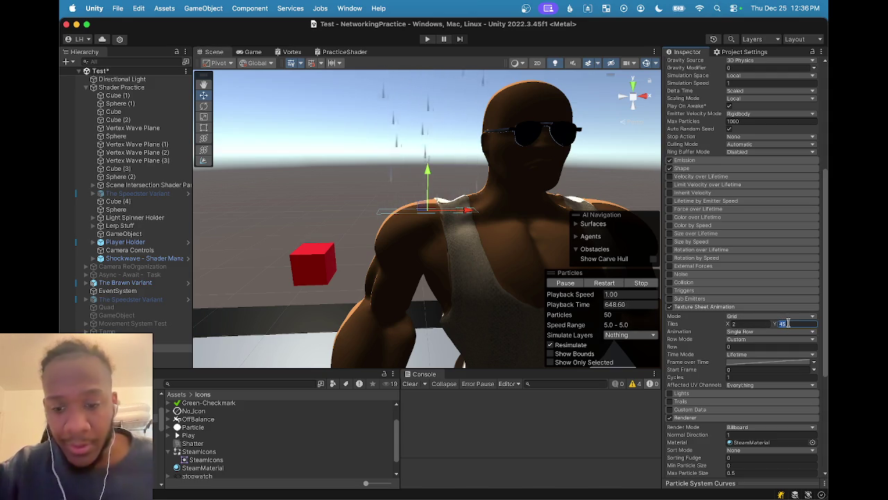
text(64)
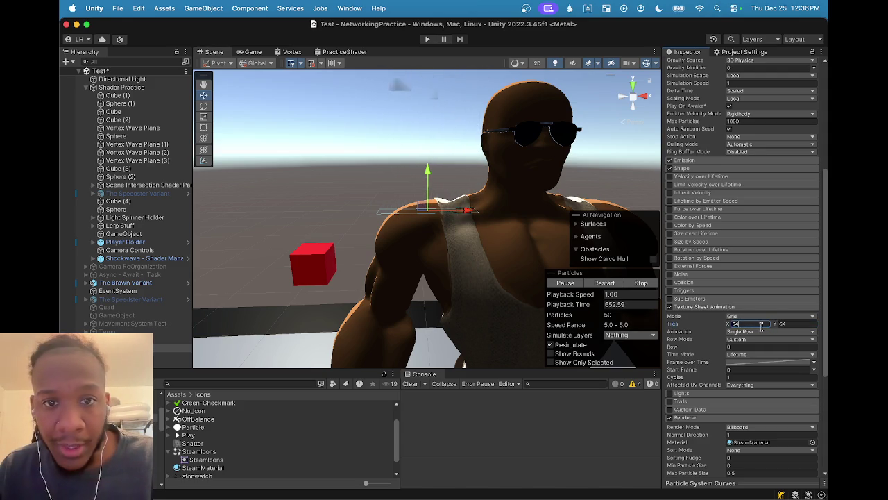
scroll(398, 122, down, 3)
scroll(424, 163, up, 4)
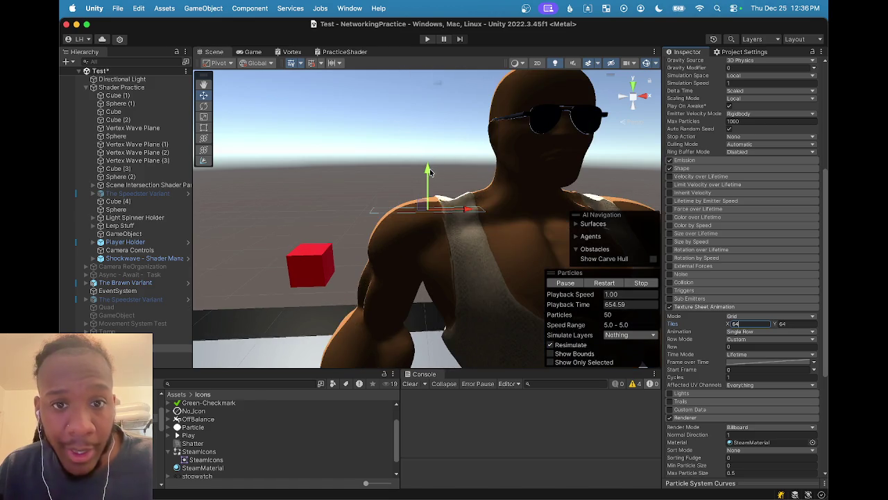
drag(420, 162, 421, 178)
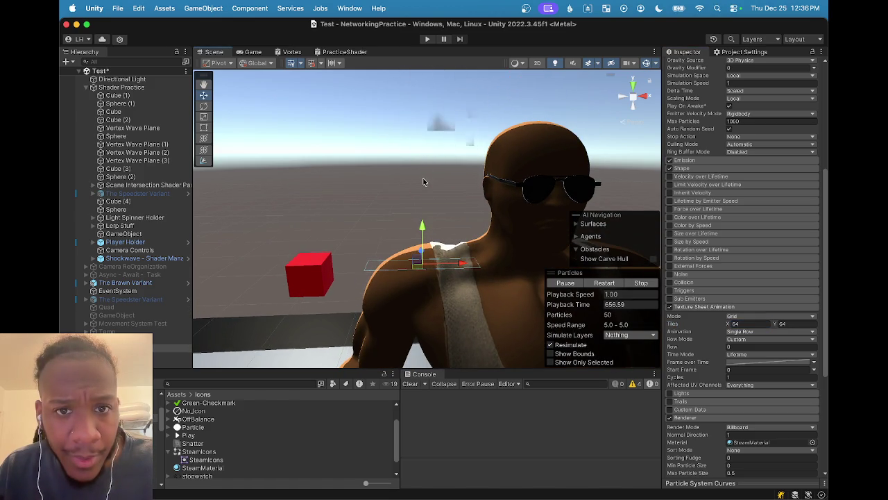
- Set Tiles X to 114, then scrub it down to 51
click(732, 324)
text(114)
drag(755, 327, 701, 326)
text(26)
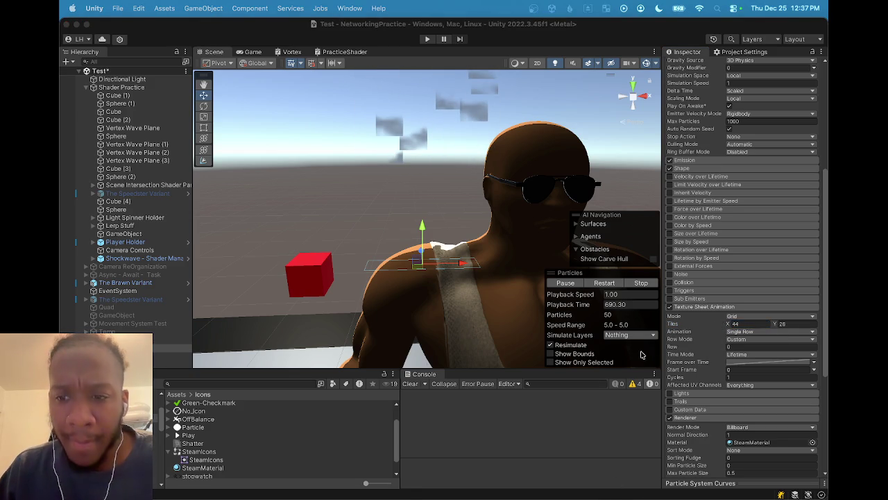
- Scrub the steam texture sheet's Tiles X and Tiles Y down until both read 9
click(776, 324)
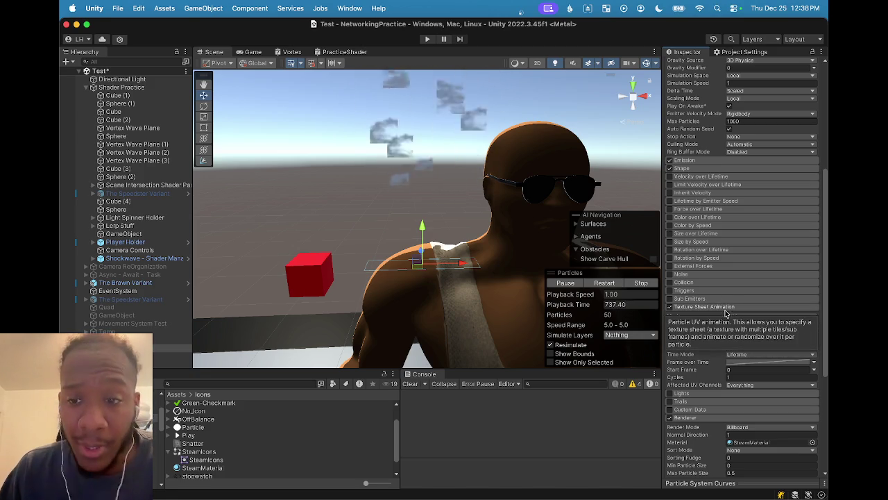
click(731, 324)
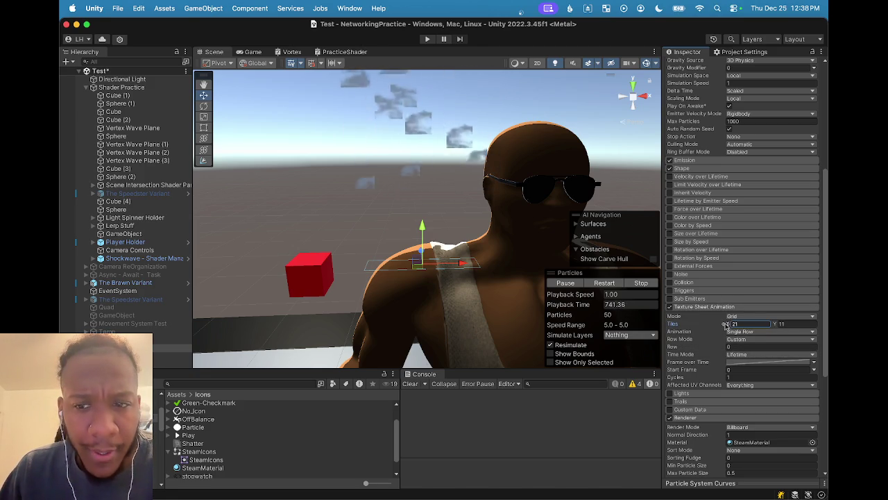
drag(725, 326, 721, 325)
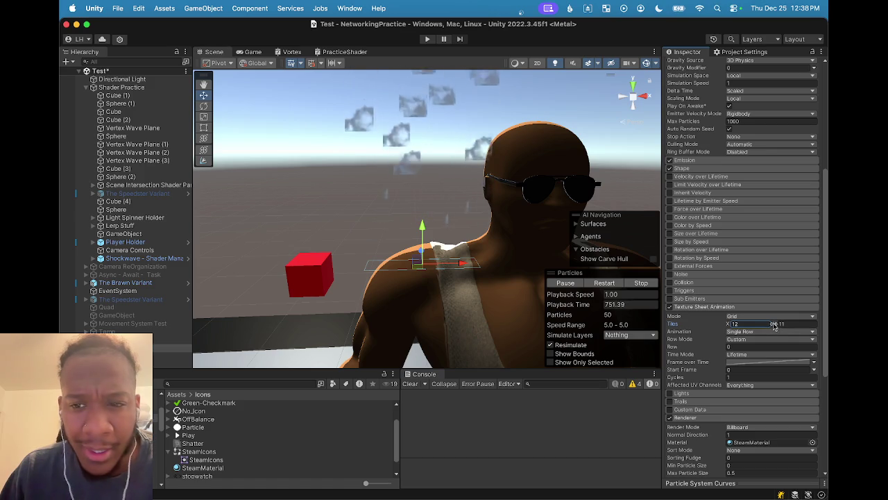
drag(777, 326, 772, 331)
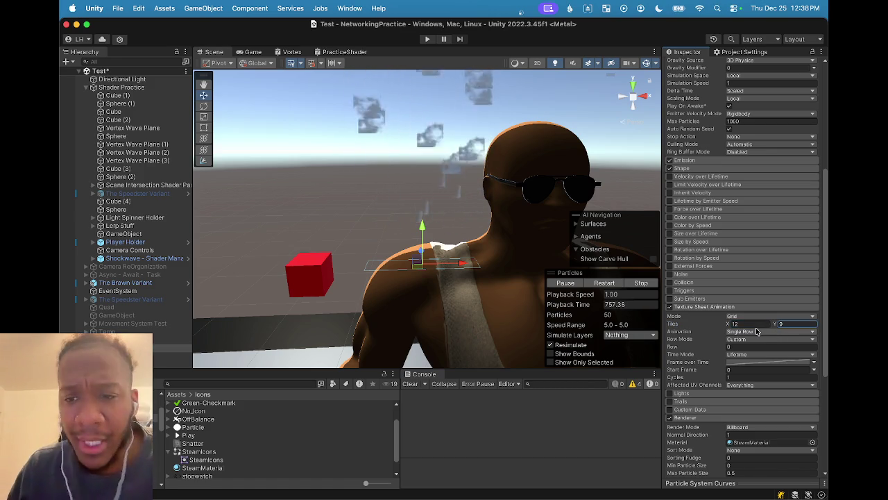
drag(727, 325, 724, 325)
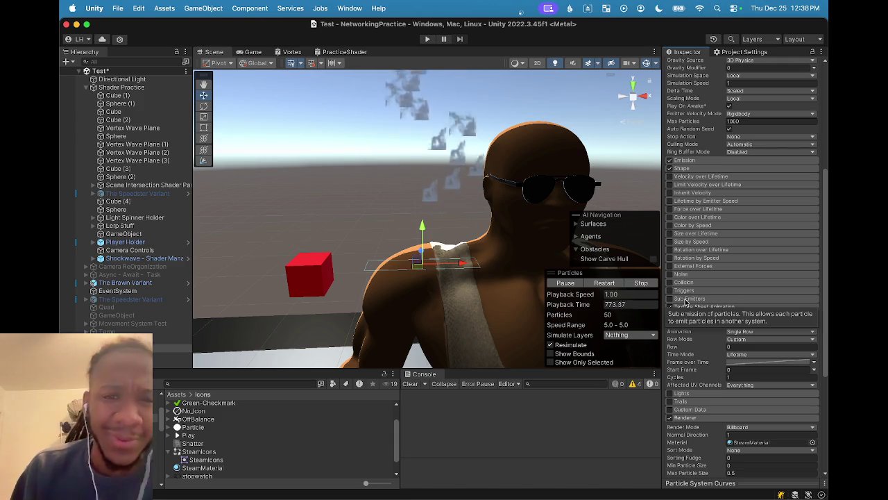
scroll(736, 278, up, 5)
scroll(484, 250, down, 2)
- Cut the texture sheet grid down to 1 tile across and 1 tile down
scroll(484, 250, down, 5)
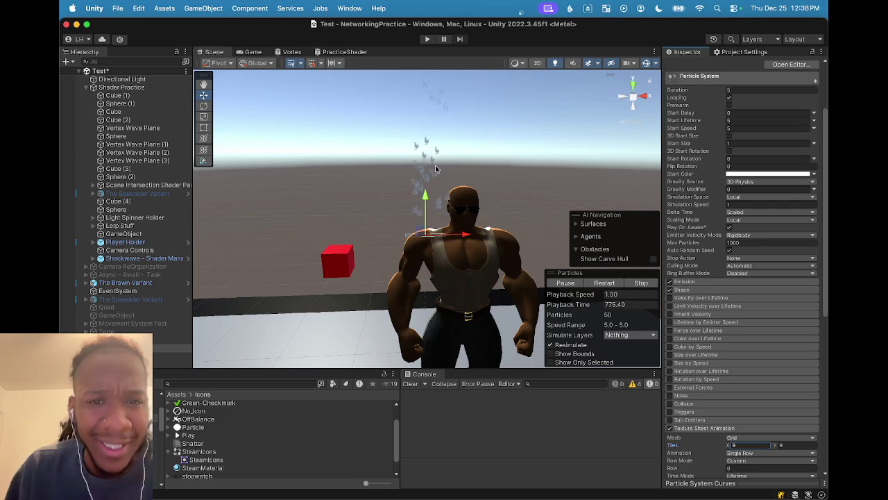
scroll(435, 168, up, 5)
scroll(736, 278, down, 5)
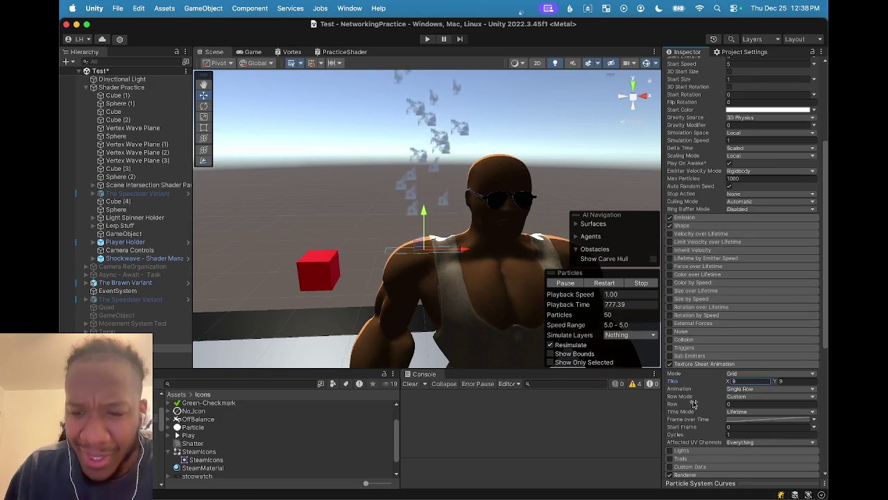
scroll(437, 236, up, 8)
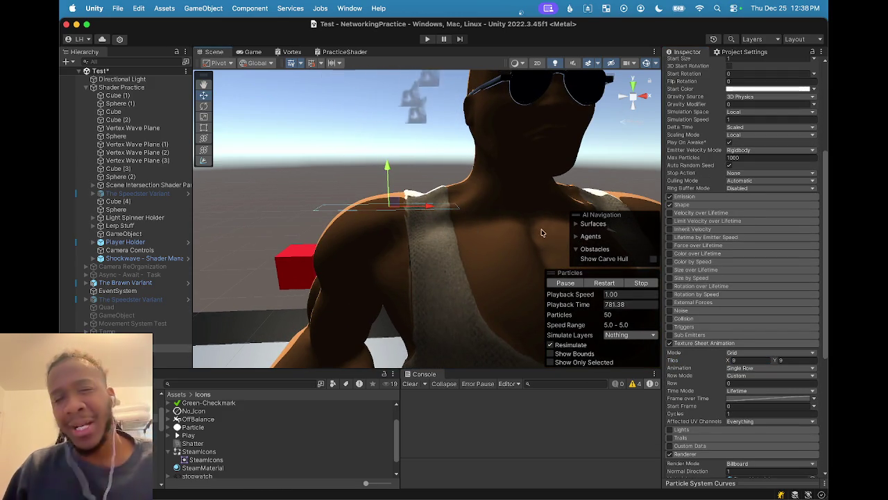
scroll(462, 258, down, 5)
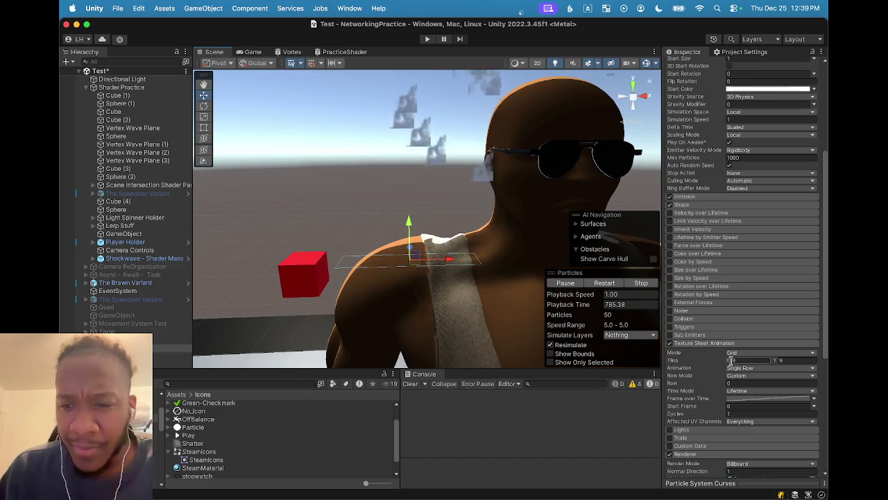
drag(723, 358, 710, 357)
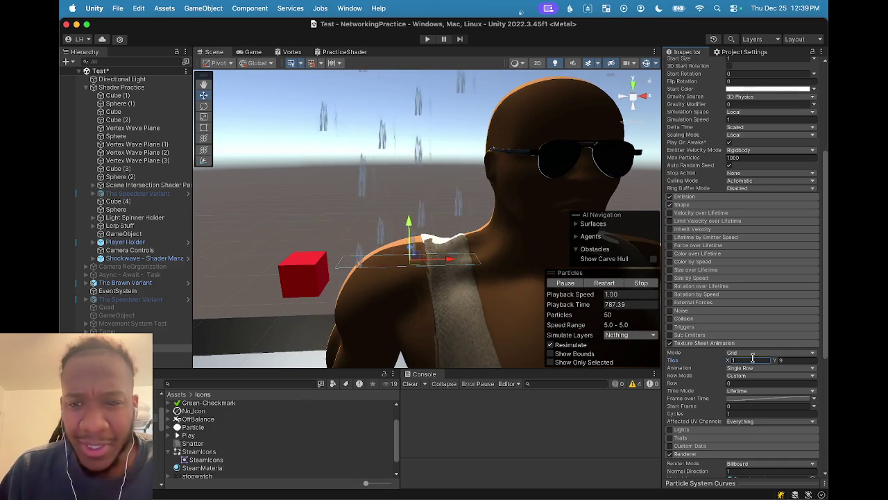
click(777, 361)
text(1)
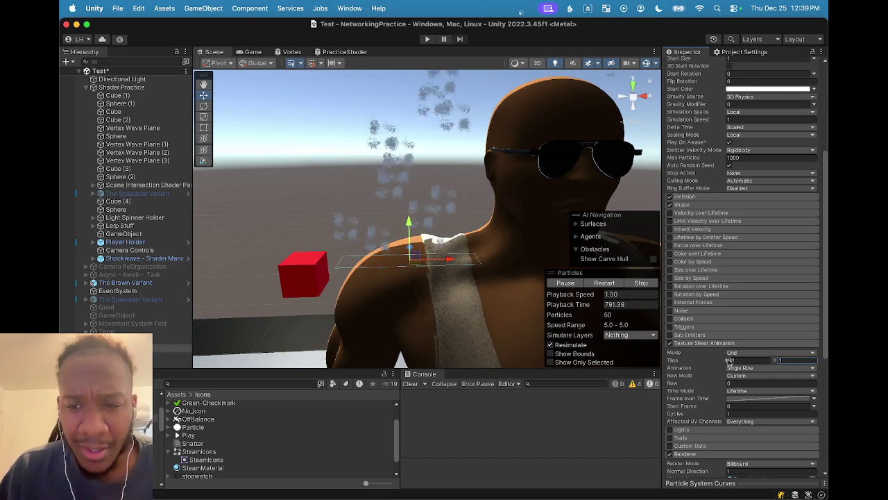
- Try 3 tiles, then settle Tiles X at 4 and adjust Tiles Y
click(729, 361)
text(3)
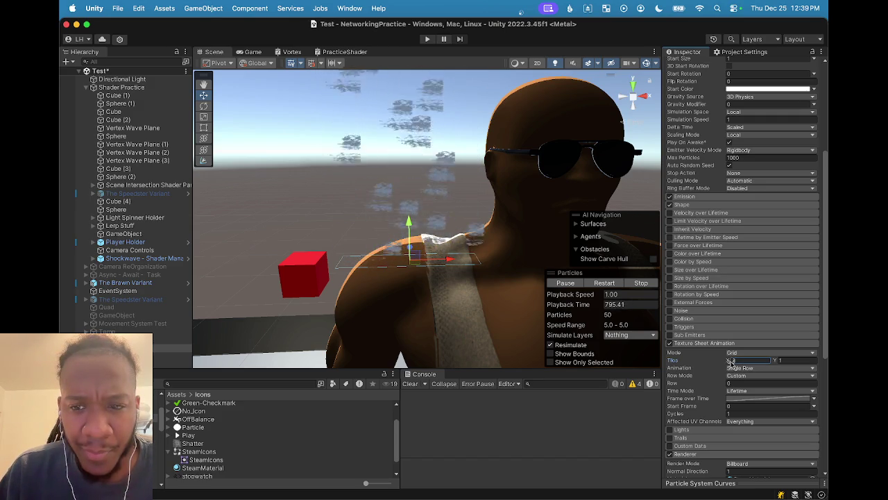
click(781, 361)
text(3)
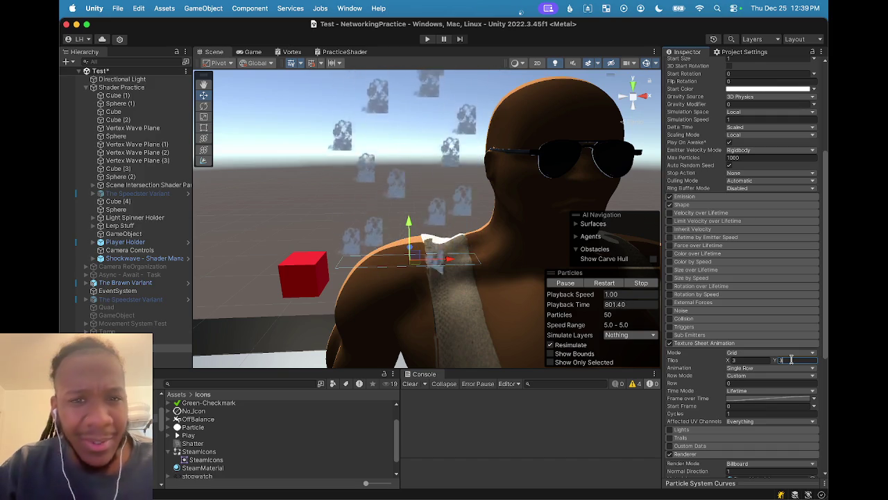
click(745, 360)
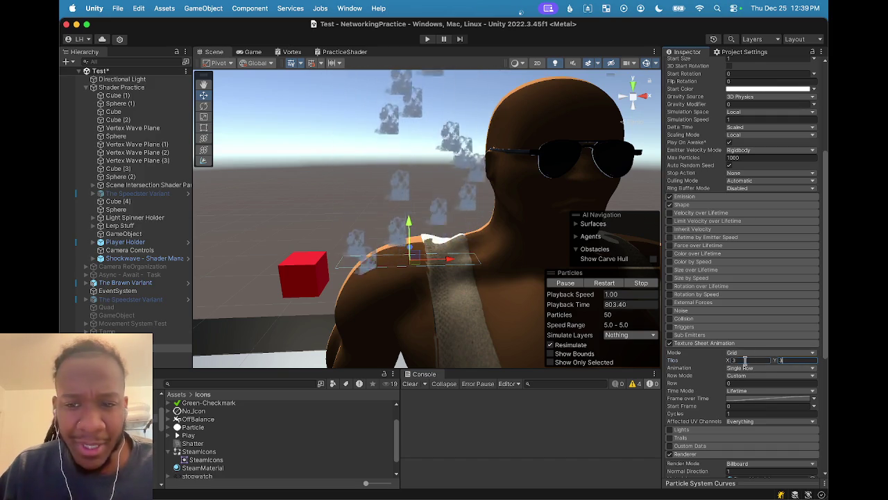
text(4)
click(781, 360)
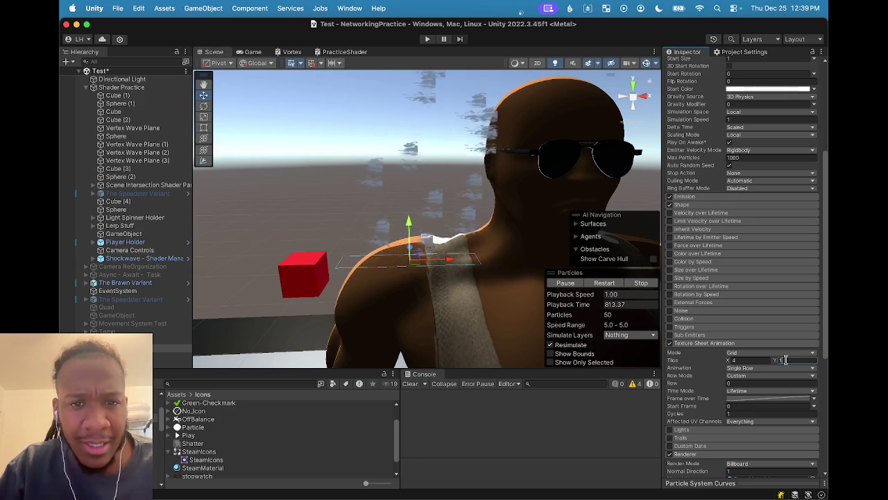
text(2)
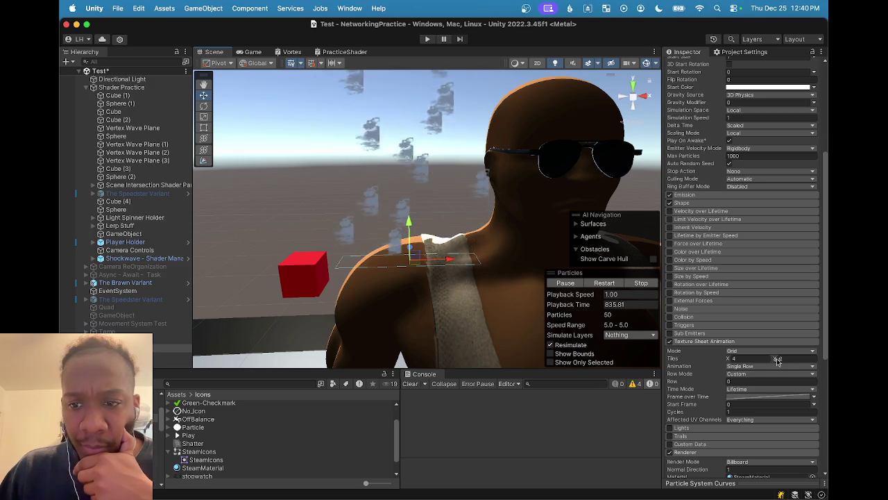
click(778, 359)
text(9)
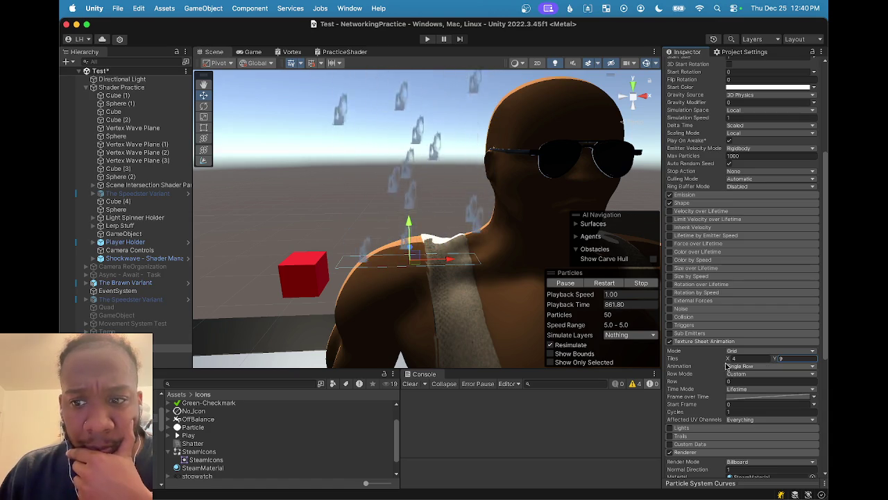
- Scrub Tiles X from 4 down to 2, then up to 10, leaving Tiles Y at 9
drag(729, 359, 725, 361)
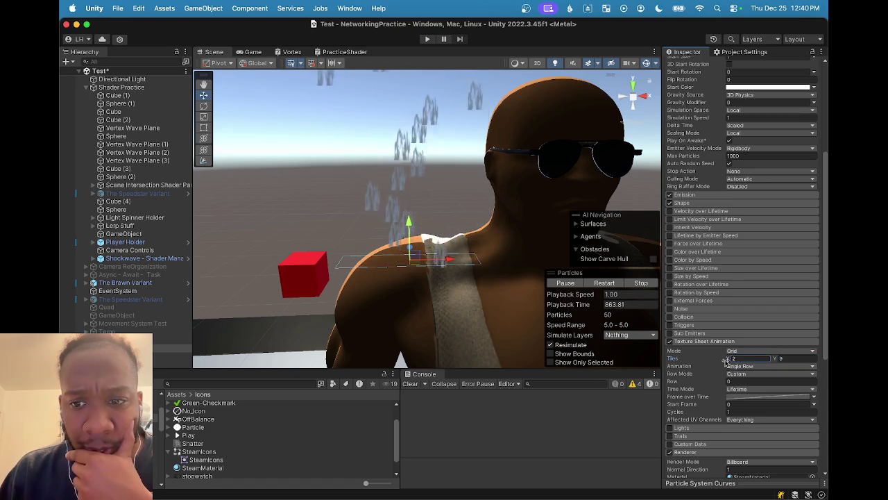
drag(725, 361, 729, 361)
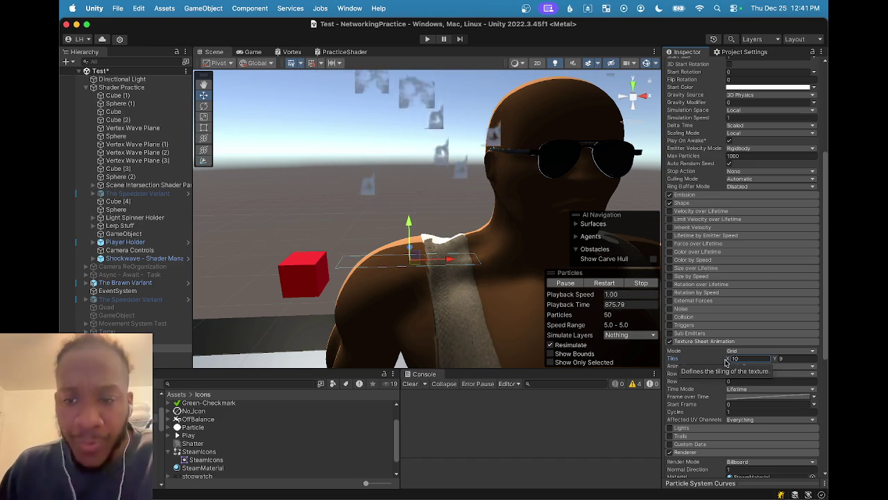
scroll(731, 315, down, 1)
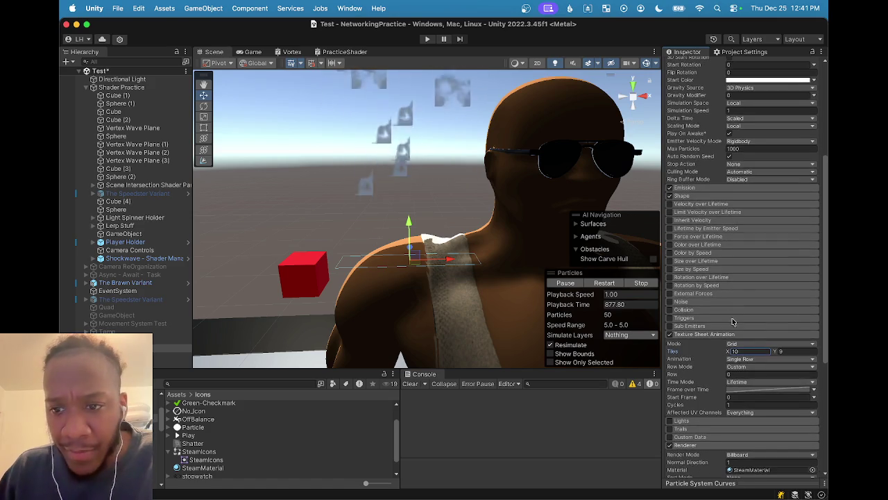
- Turn the Texture Sheet Animation module back on
scroll(730, 316, down, 3)
scroll(708, 347, down, 3)
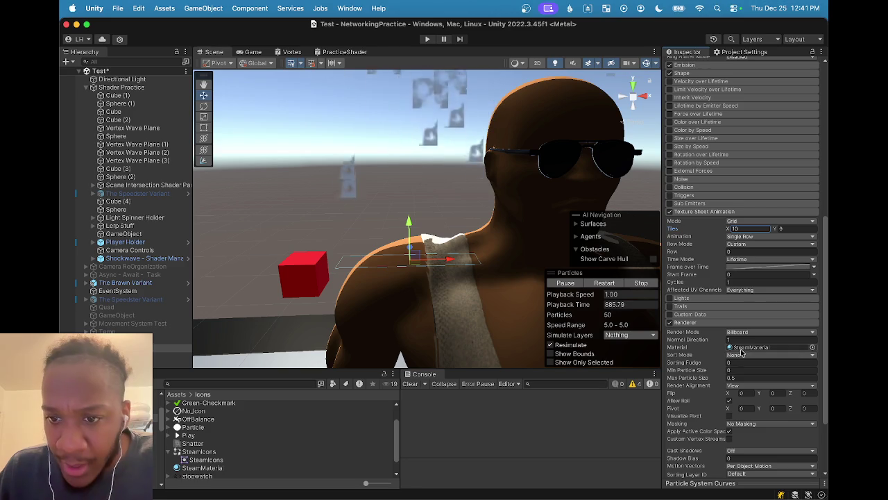
scroll(739, 347, down, 2)
scroll(737, 340, up, 4)
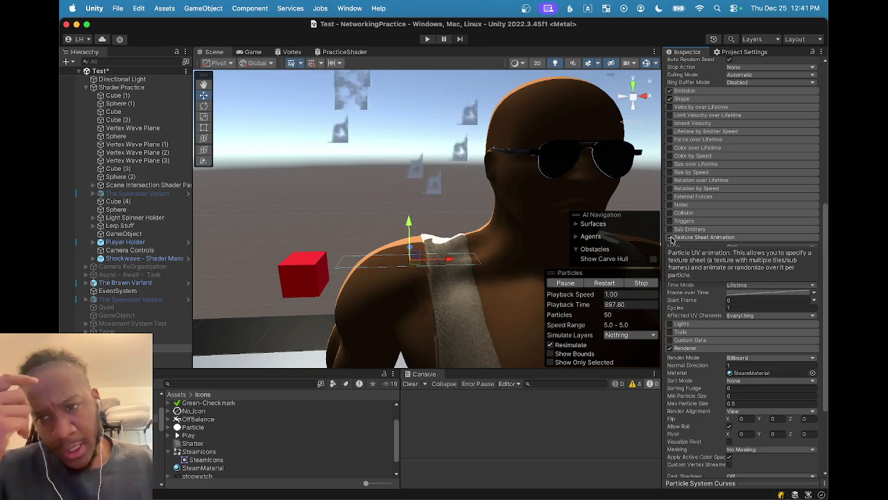
click(670, 238)
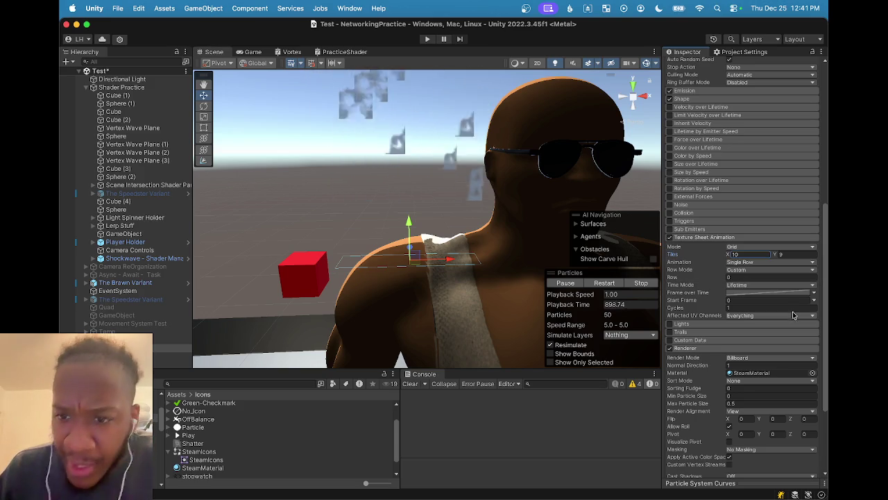
- Set Time Mode to Speed and confirm the Row value
click(764, 285)
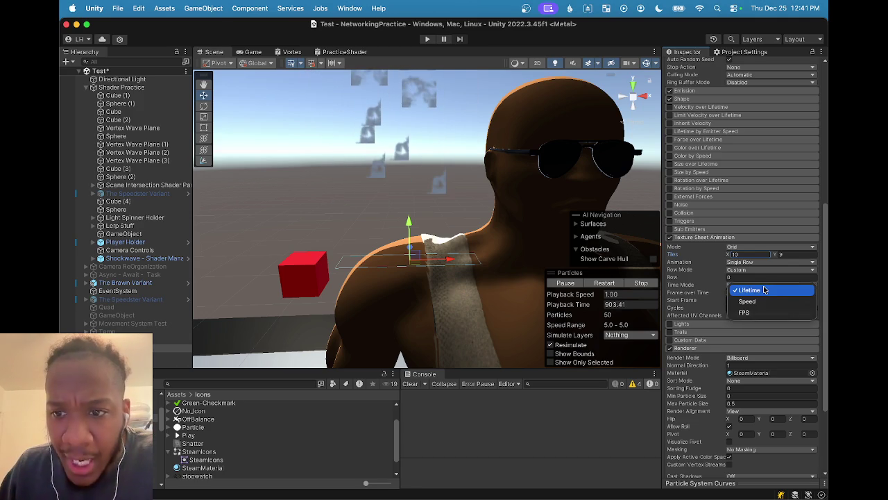
click(758, 303)
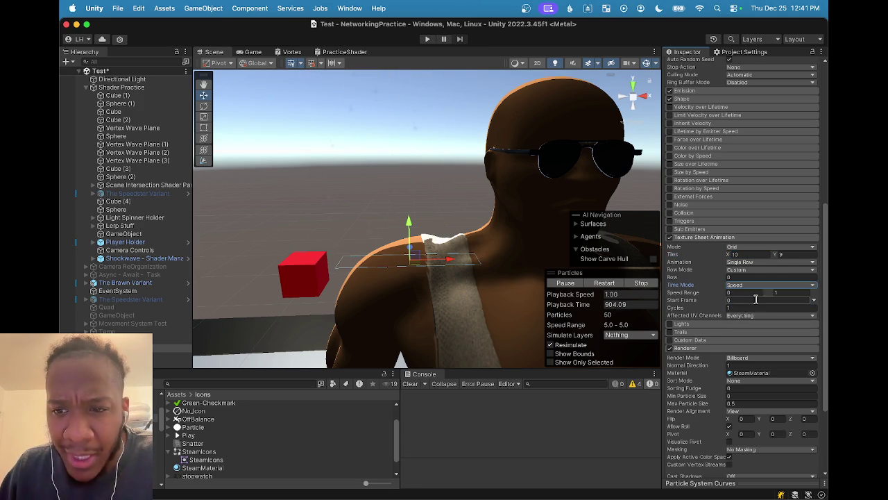
click(737, 278)
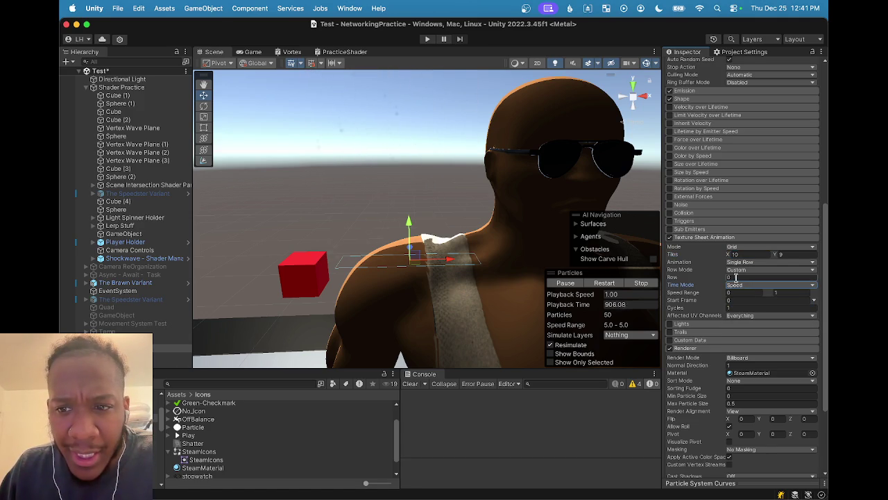
key(Return)
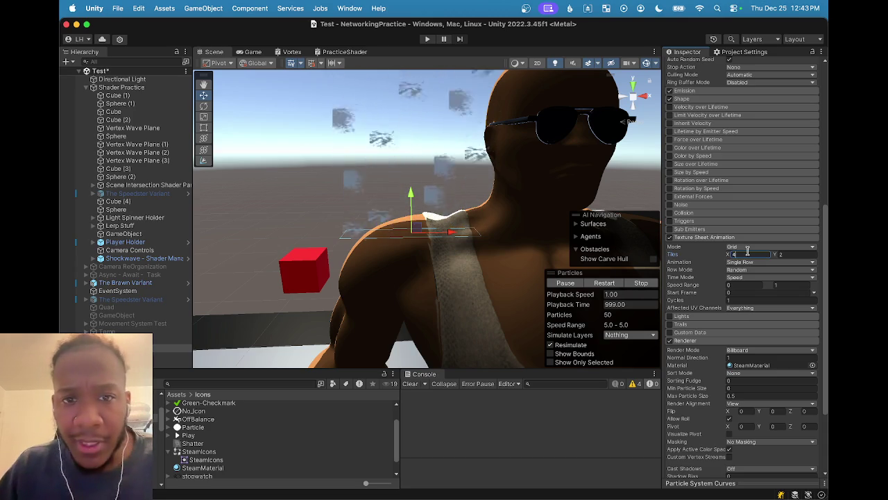
- Set the texture sheet's Tiles X and Tiles Y both to 2
click(804, 253)
text(4)
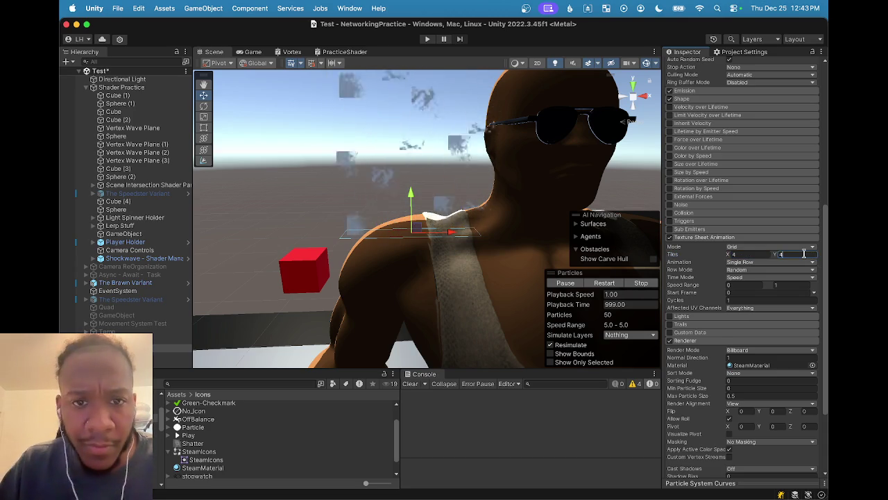
click(742, 254)
text(1)
click(783, 254)
key(Return)
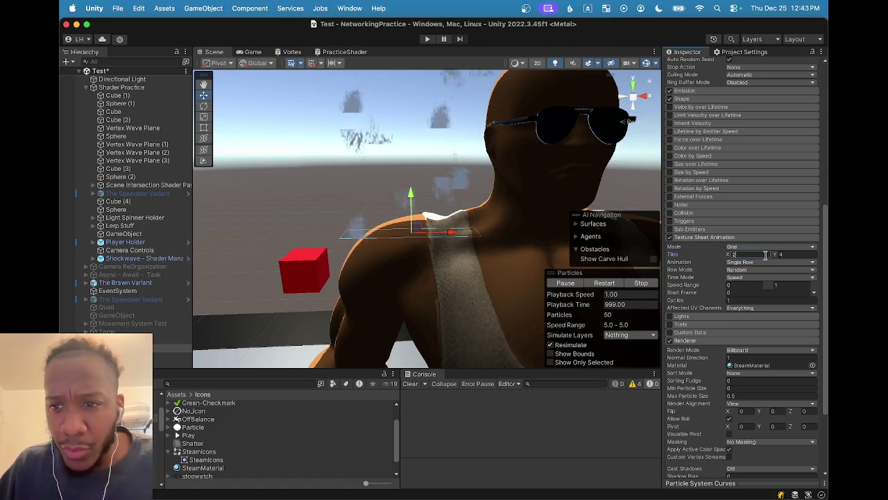
click(784, 254)
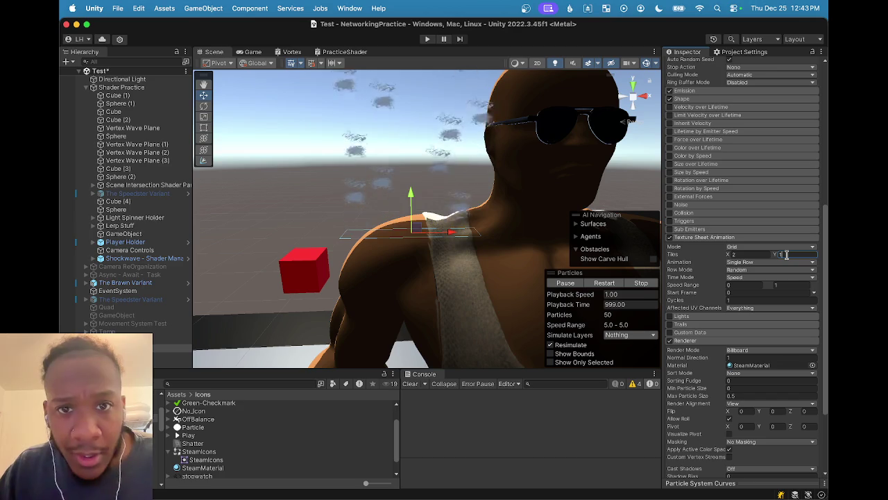
click(760, 255)
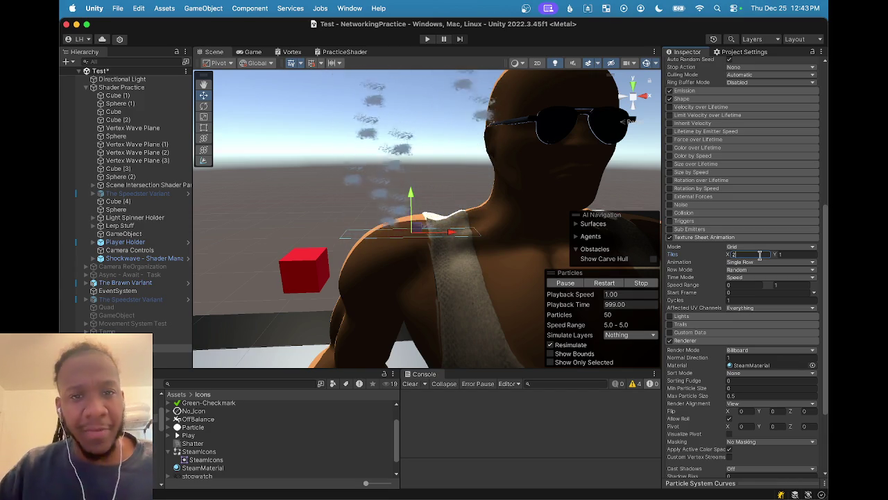
click(783, 254)
text(2)
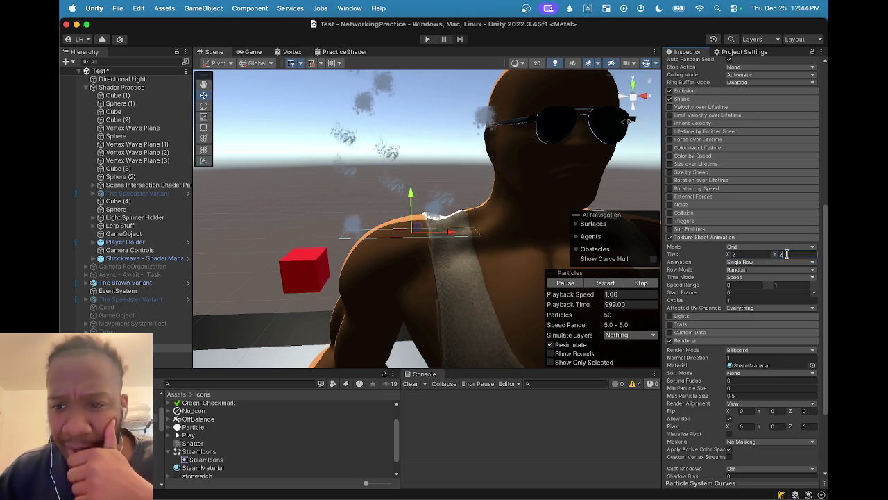
- Change Animation from Single Row to Whole Sheet
click(762, 262)
click(762, 264)
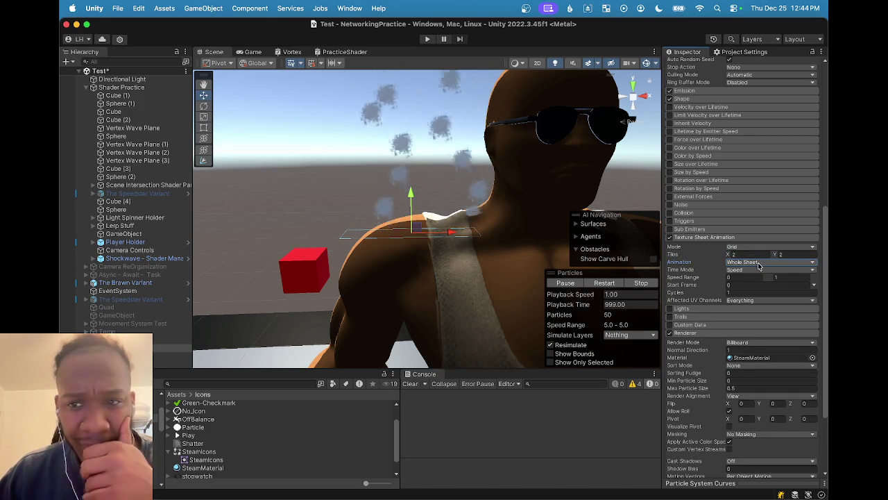
click(758, 264)
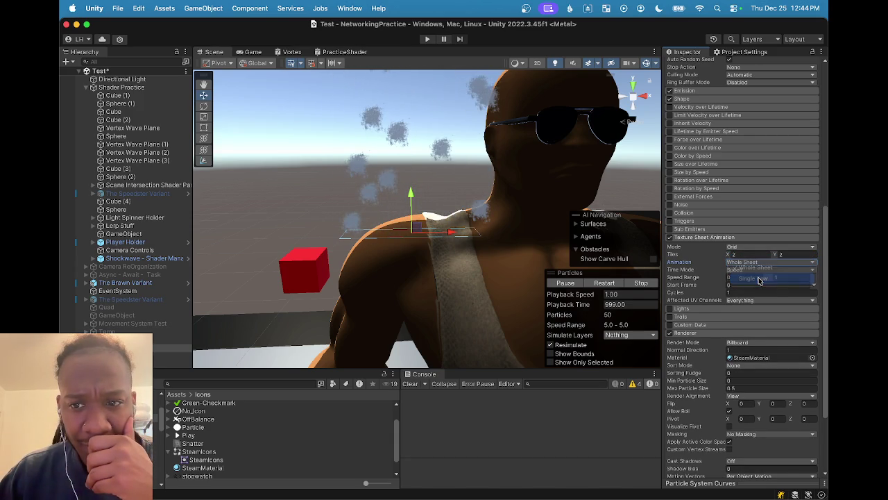
click(760, 278)
click(758, 270)
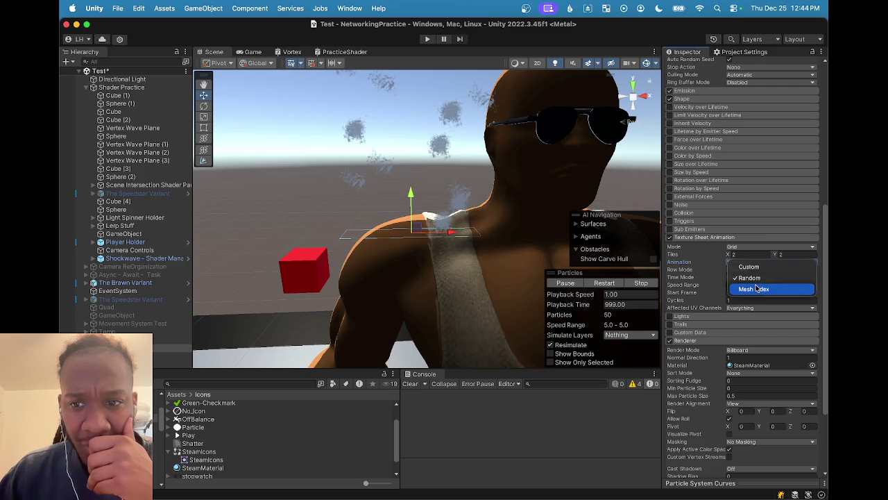
click(758, 288)
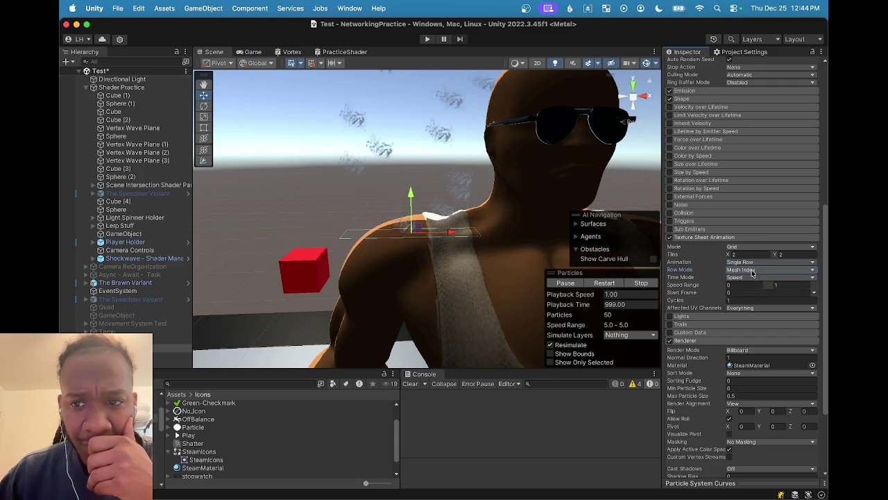
click(754, 271)
click(751, 259)
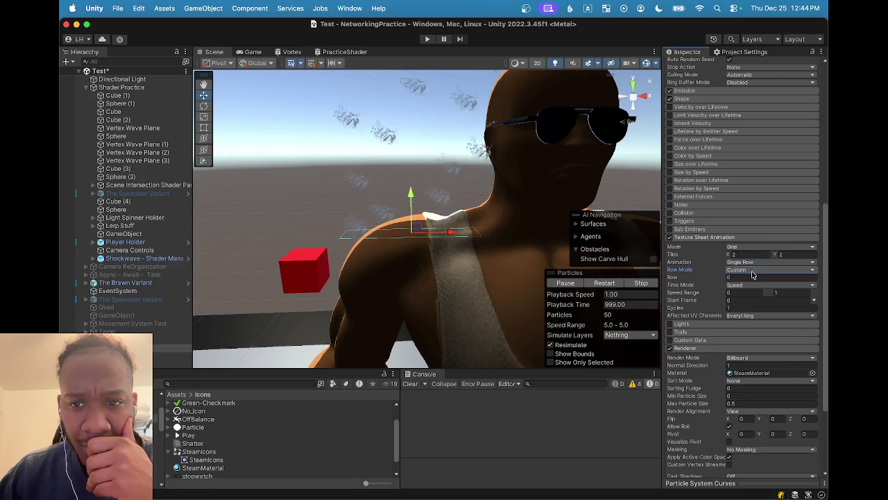
drag(719, 280, 736, 277)
click(739, 271)
click(750, 285)
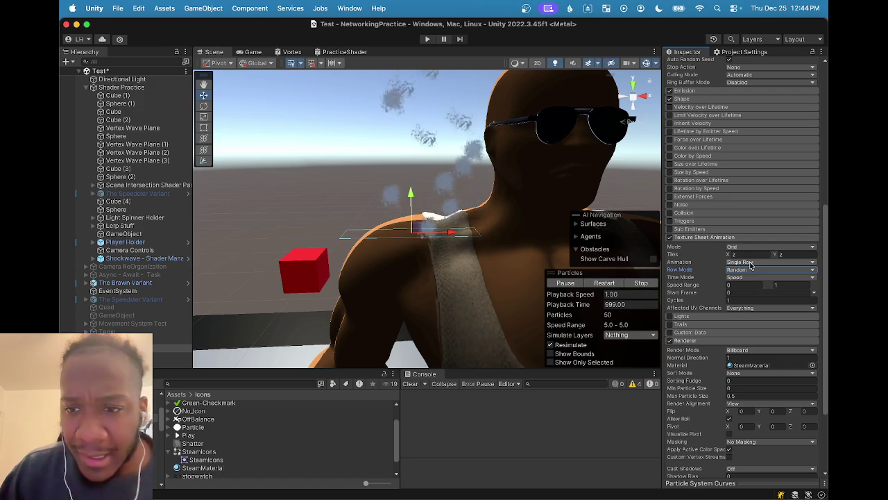
click(750, 264)
click(753, 260)
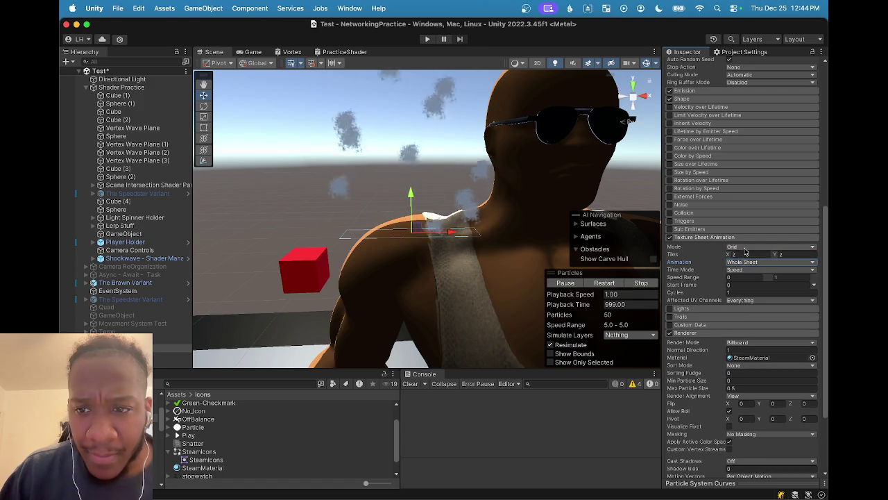
click(744, 247)
click(745, 261)
click(743, 248)
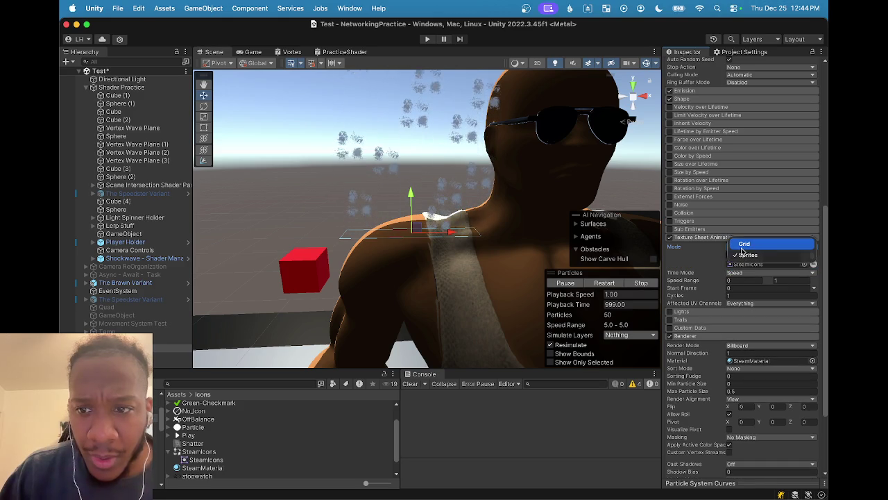
click(742, 255)
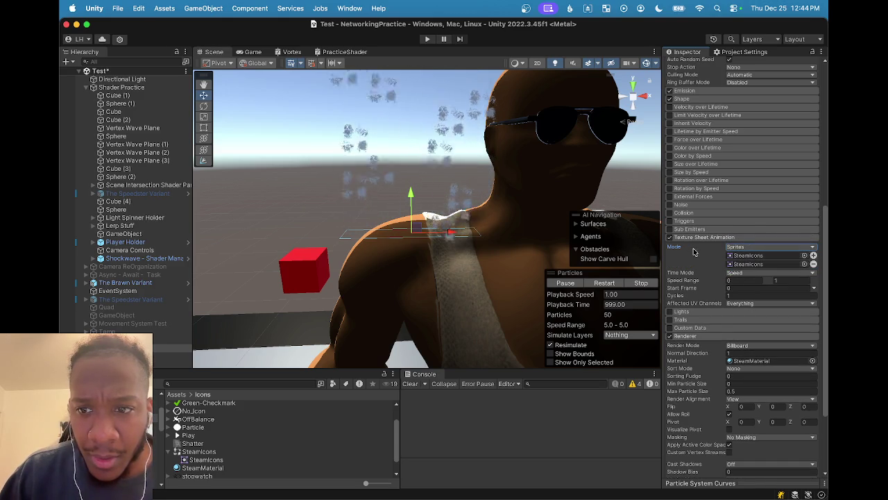
click(737, 250)
click(737, 243)
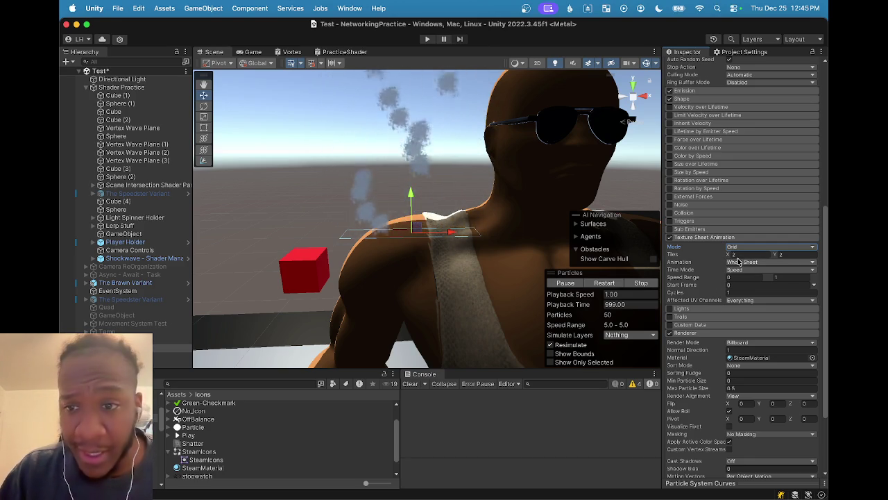
- Switch Time Mode to FPS and lower the frame rate from 30 to 1
scroll(739, 261, down, 1)
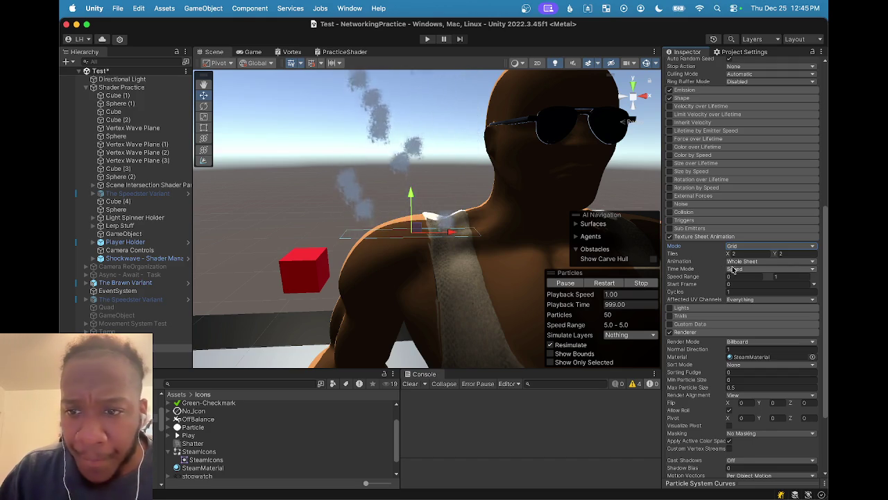
click(691, 279)
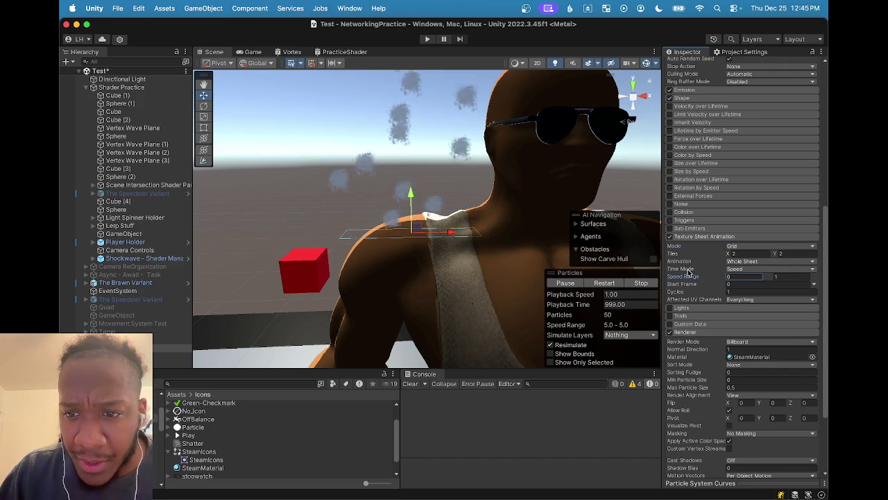
click(741, 270)
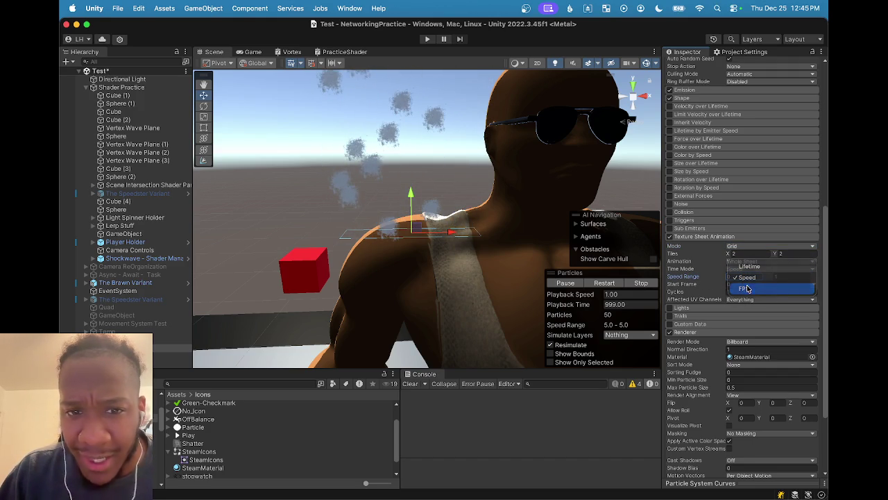
click(743, 285)
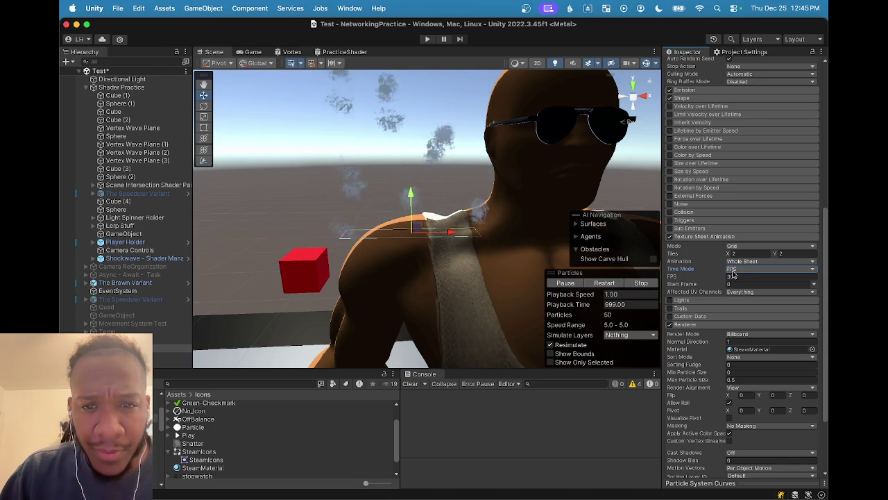
click(762, 277)
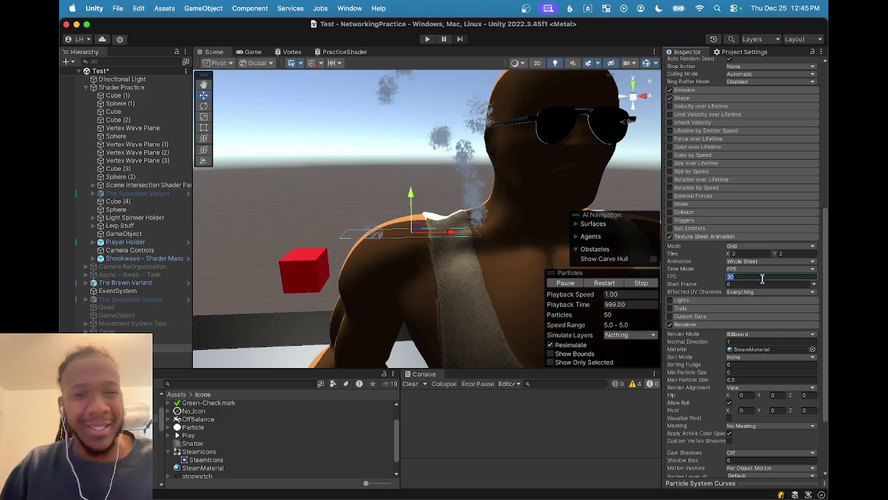
text(1)
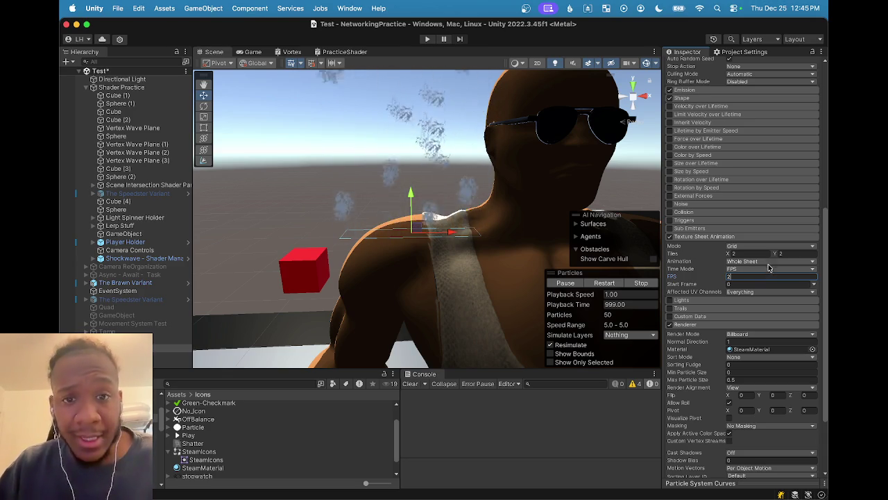
scroll(460, 185, down, 5)
scroll(460, 185, down, 3)
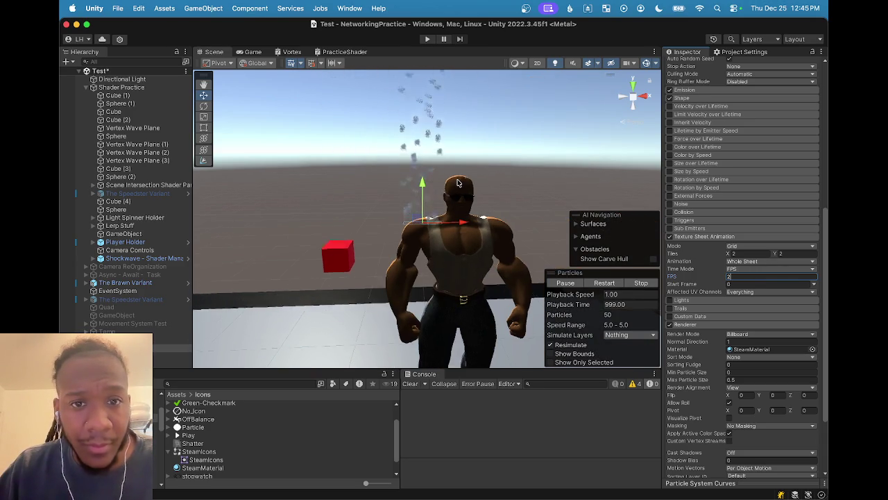
scroll(438, 161, up, 2)
drag(439, 161, 431, 188)
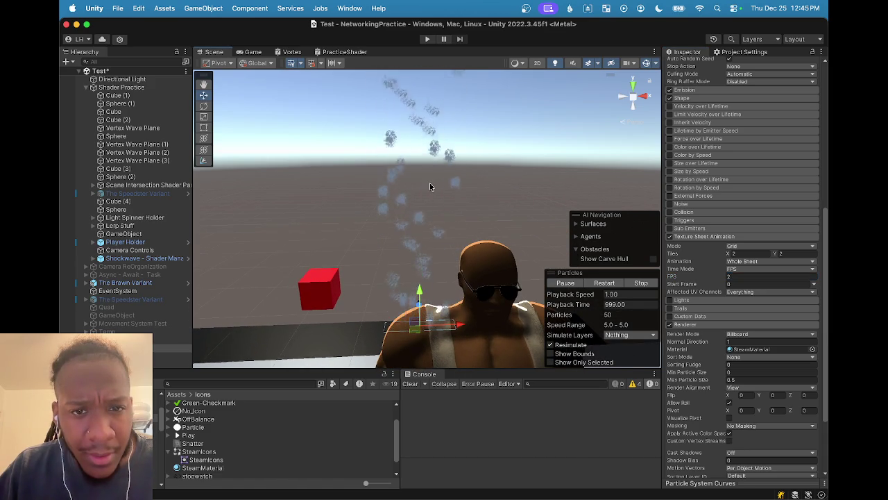
scroll(436, 248, up, 2)
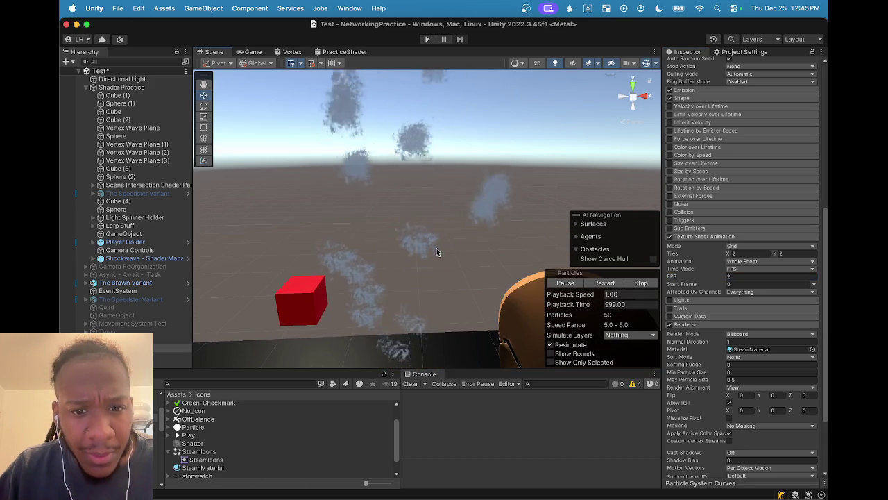
scroll(418, 209, down, 3)
scroll(422, 198, up, 5)
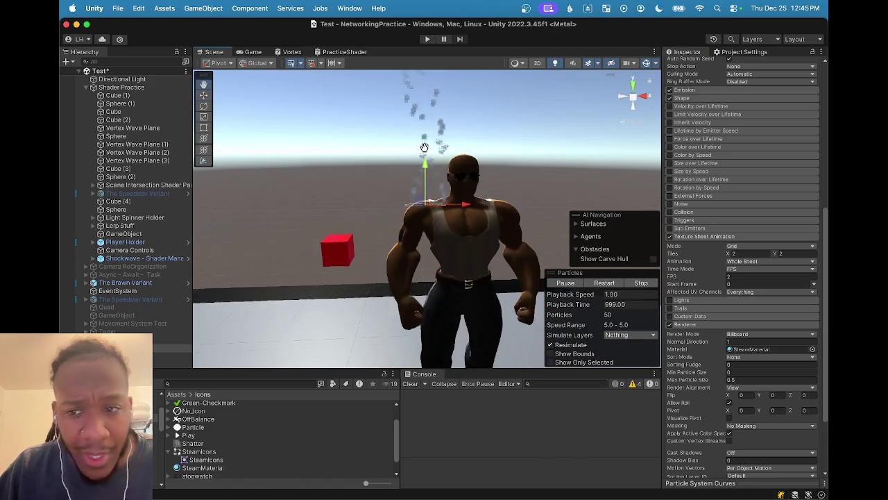
scroll(434, 156, down, 3)
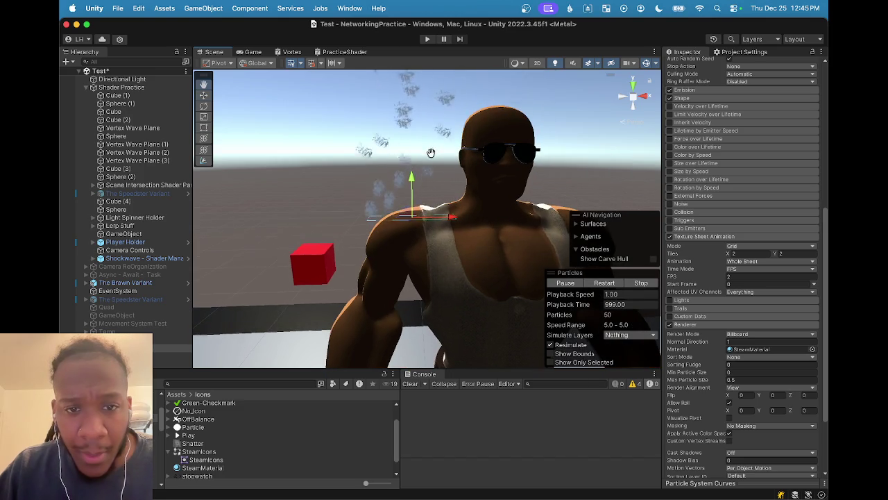
scroll(746, 276, up, 2)
click(739, 274)
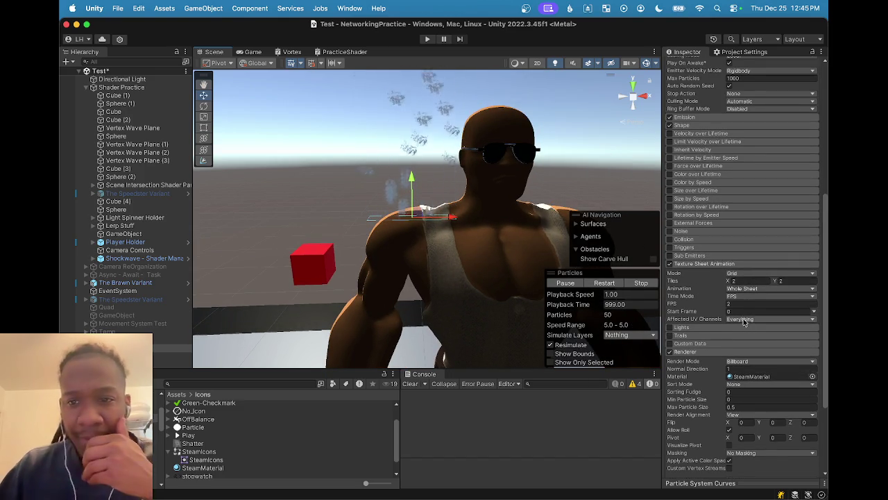
scroll(461, 222, up, 3)
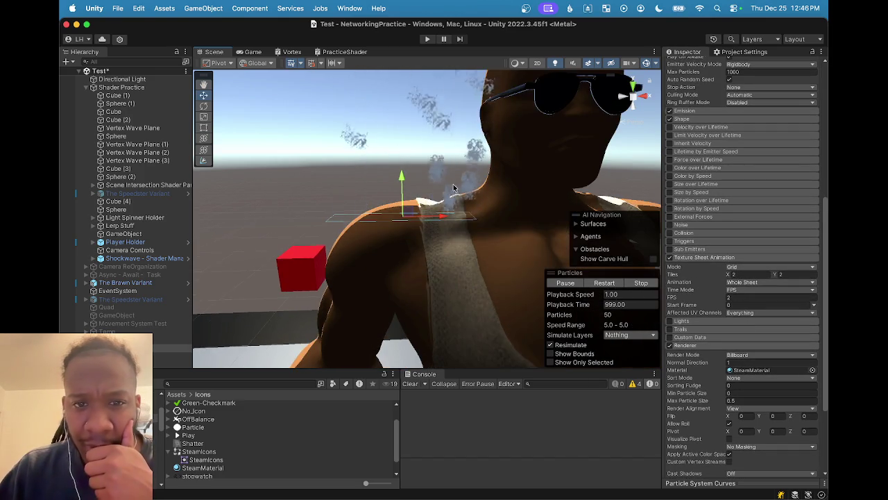
- Set the texture sheet's Time Mode back to Lifetime
click(751, 273)
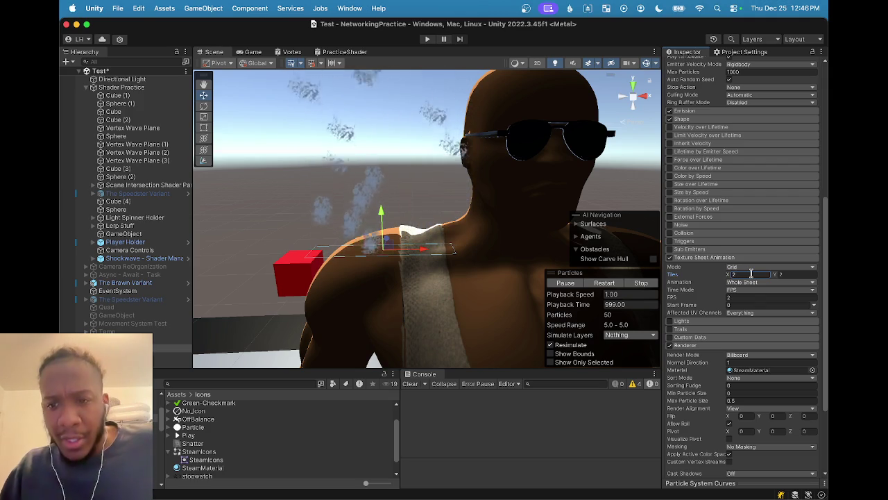
click(750, 290)
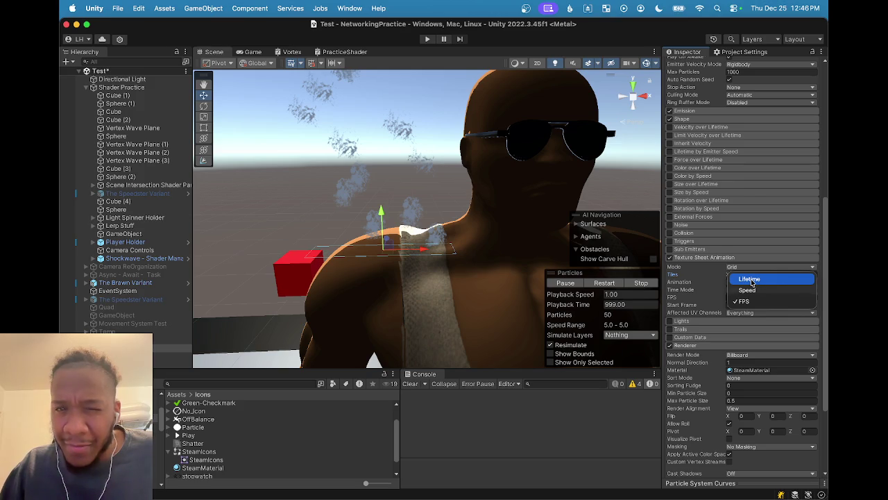
click(752, 280)
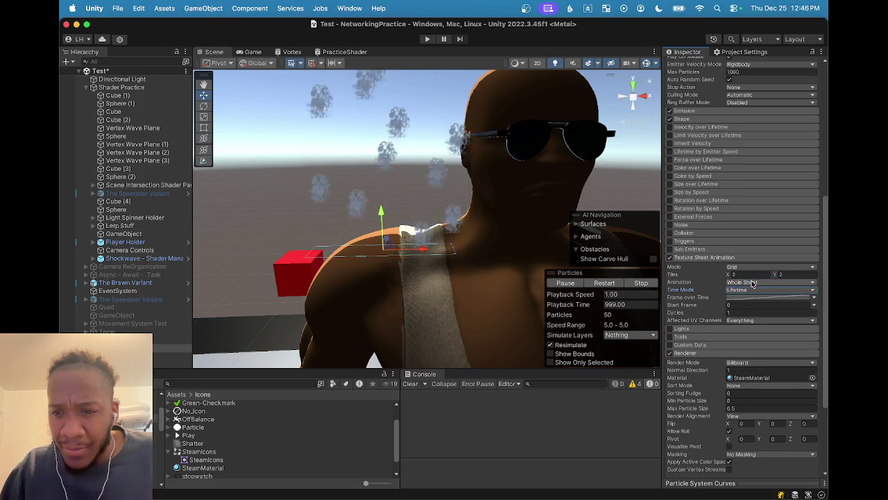
- Make Frame over Time Random Between Two Constants, from 0 to 3.9996
click(813, 298)
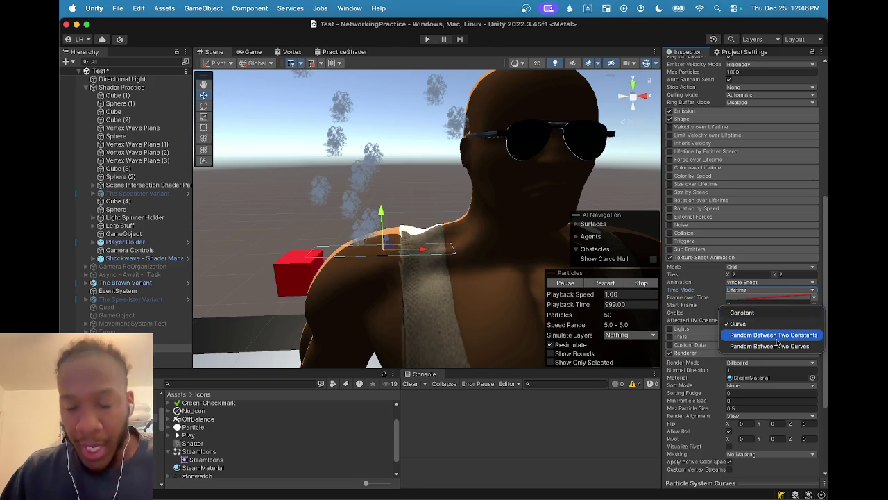
click(777, 337)
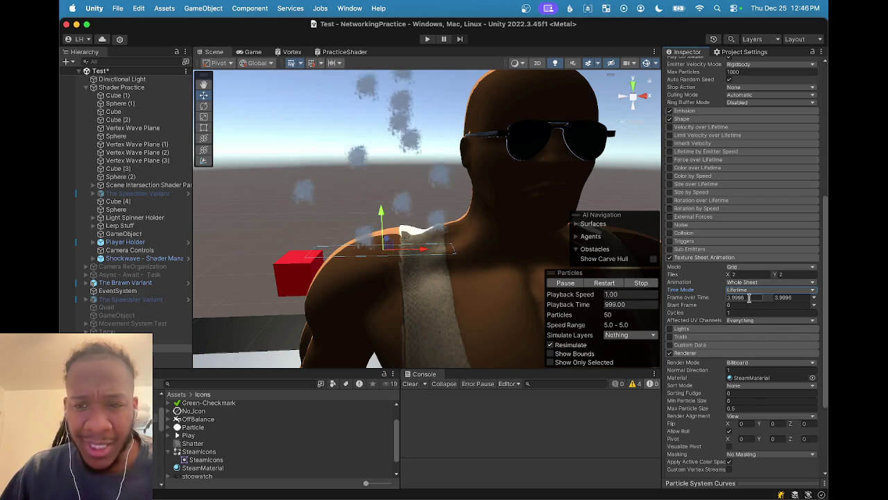
click(748, 298)
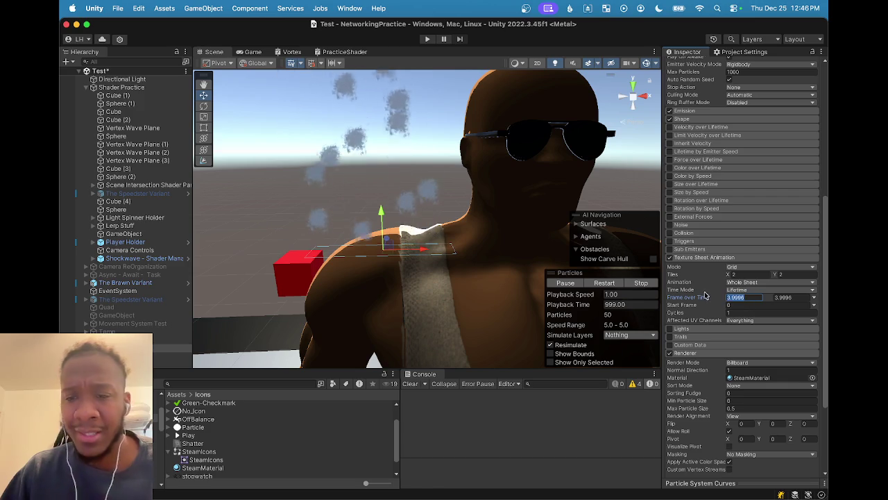
text(0)
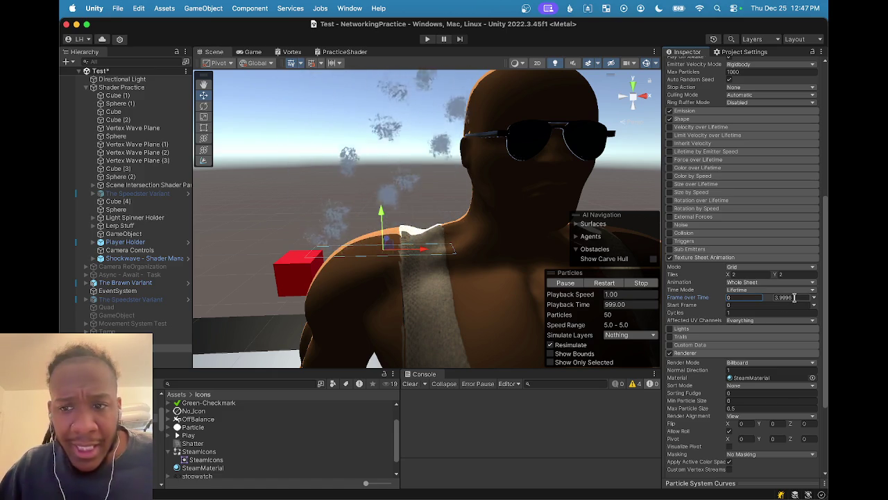
click(784, 297)
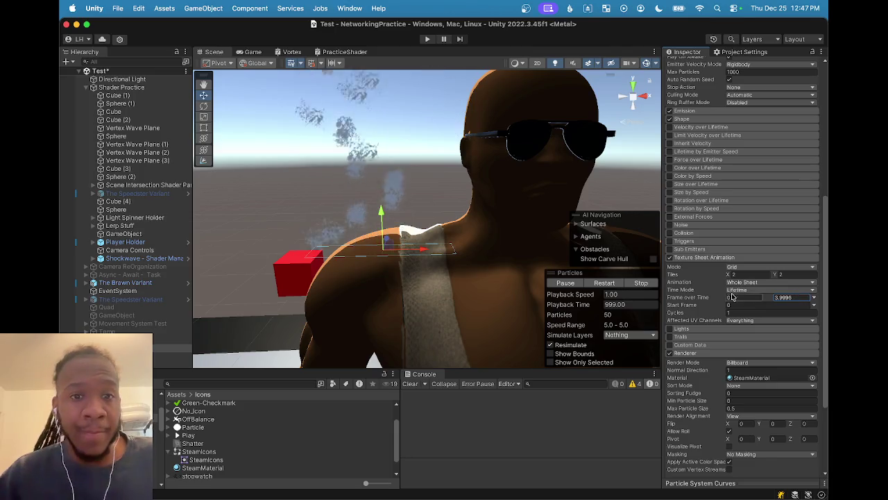
- Pan the Scene view onto the steam, then ping SteamMaterial from the Renderer's Material field
scroll(369, 161, down, 5)
scroll(409, 194, up, 8)
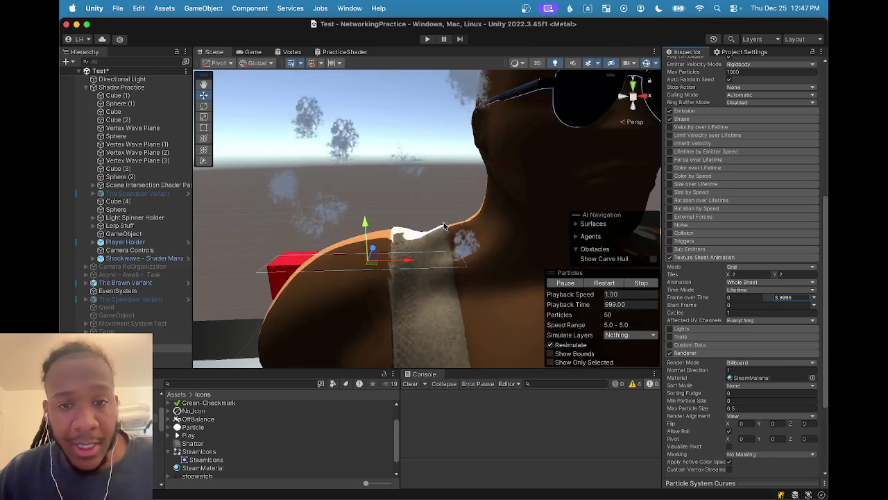
scroll(445, 227, down, 3)
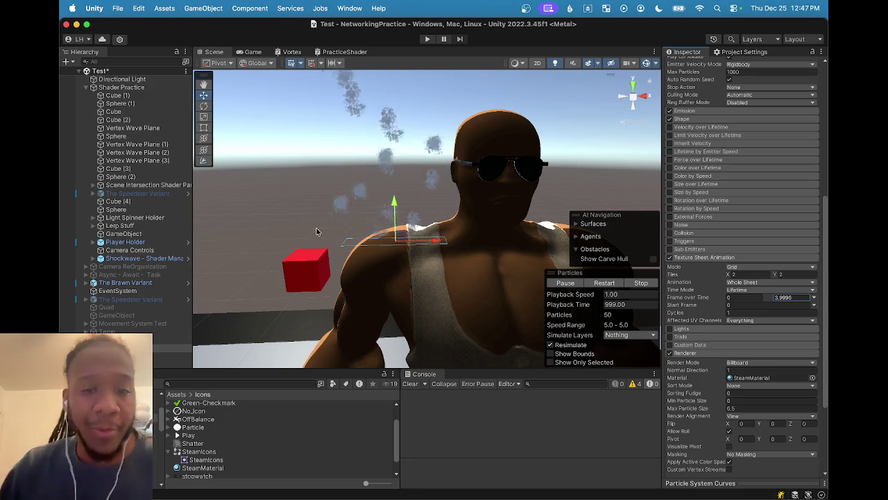
mouse_move(444, 226)
mouse_down()
mouse_move(478, 286)
mouse_move(475, 245)
mouse_up()
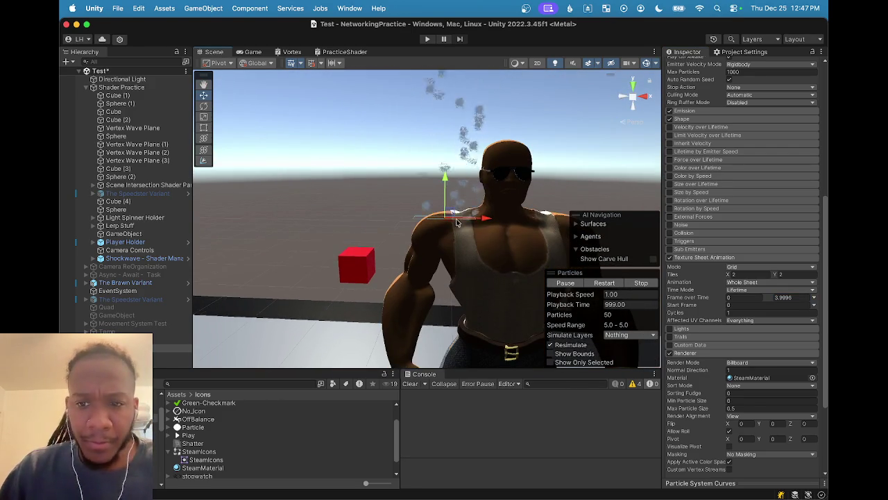
click(740, 378)
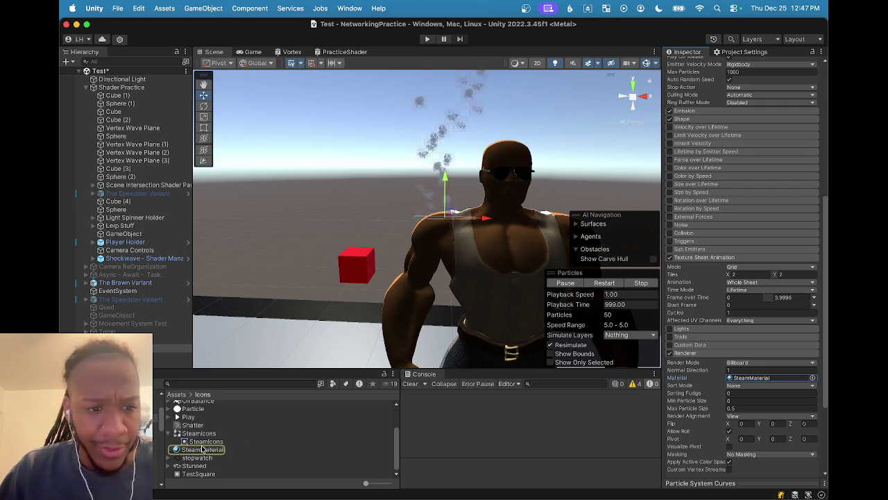
click(204, 451)
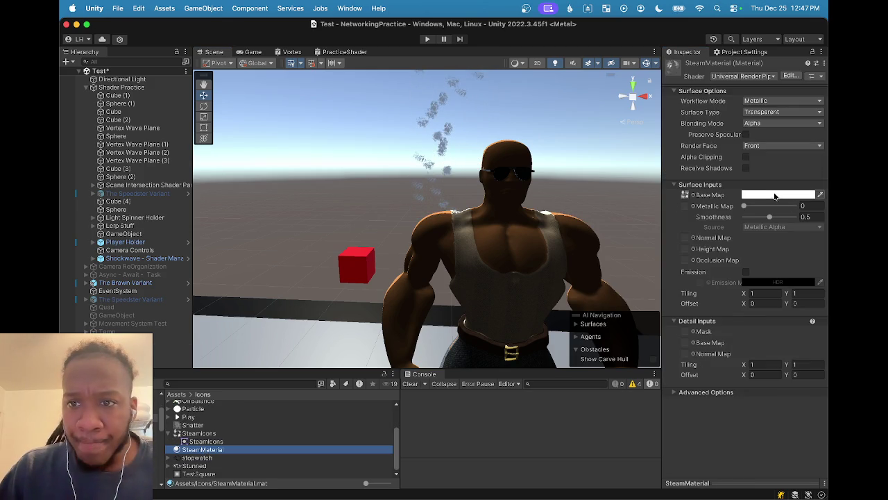
click(775, 195)
mouse_move(749, 268)
mouse_down()
mouse_move(760, 274)
mouse_move(748, 283)
mouse_move(779, 246)
mouse_move(717, 246)
mouse_up()
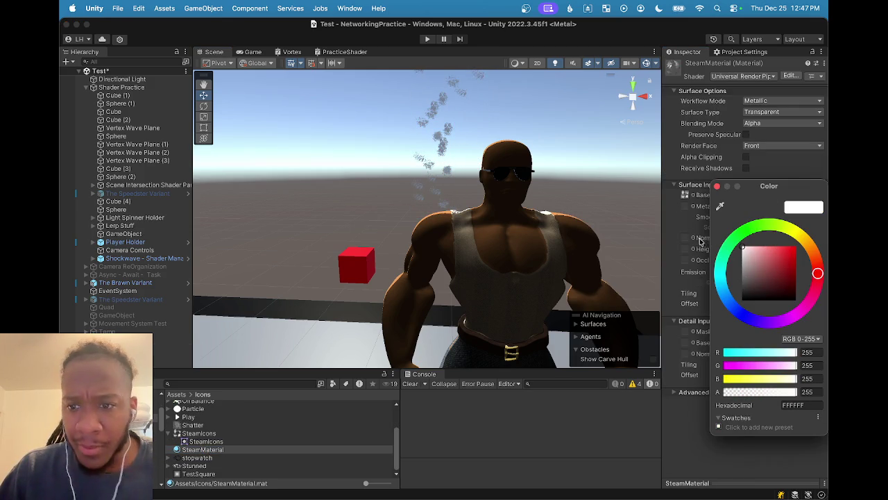
click(718, 189)
scroll(477, 195, up, 3)
drag(478, 192, 471, 218)
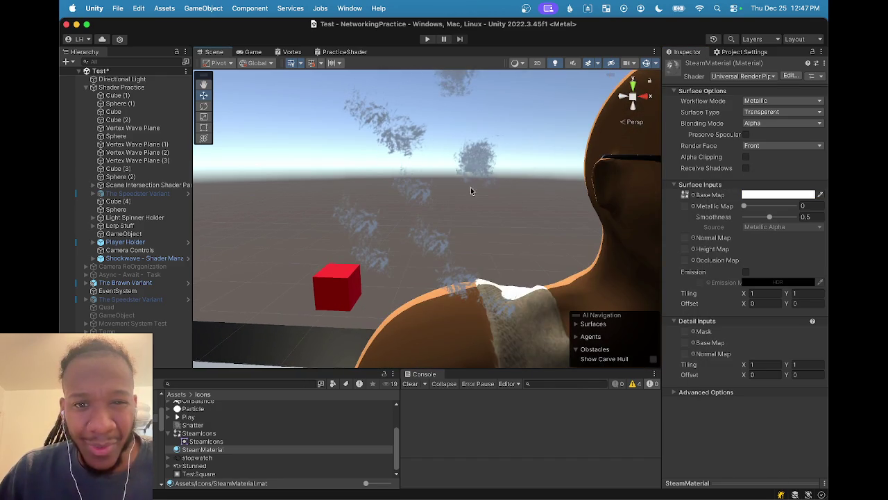
click(480, 161)
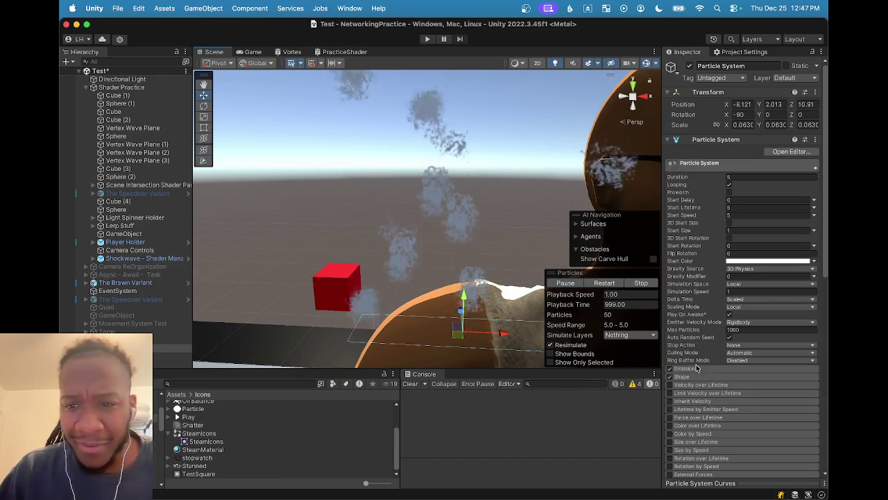
scroll(701, 371, down, 5)
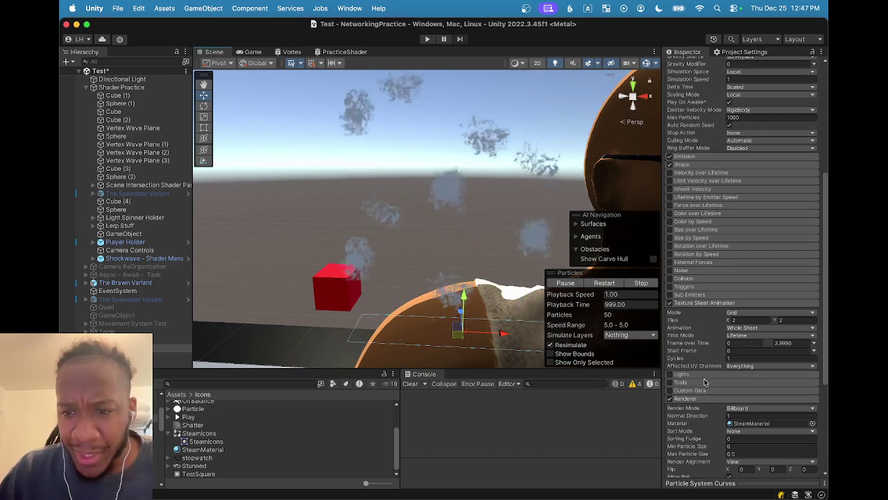
scroll(703, 366, down, 4)
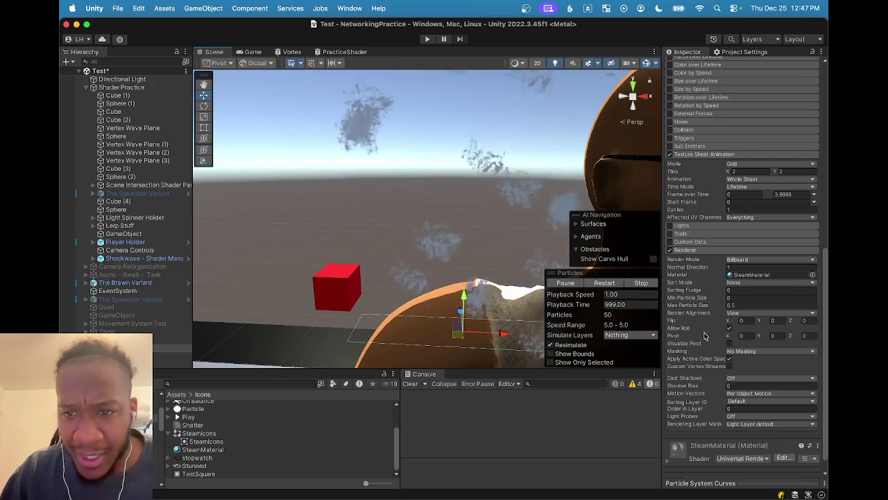
scroll(705, 333, up, 4)
scroll(705, 333, up, 2)
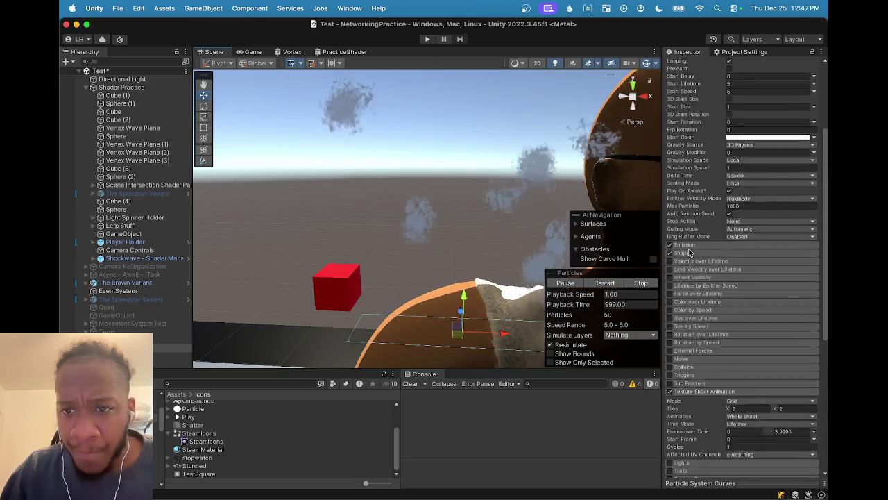
scroll(696, 278, up, 2)
scroll(696, 278, up, 3)
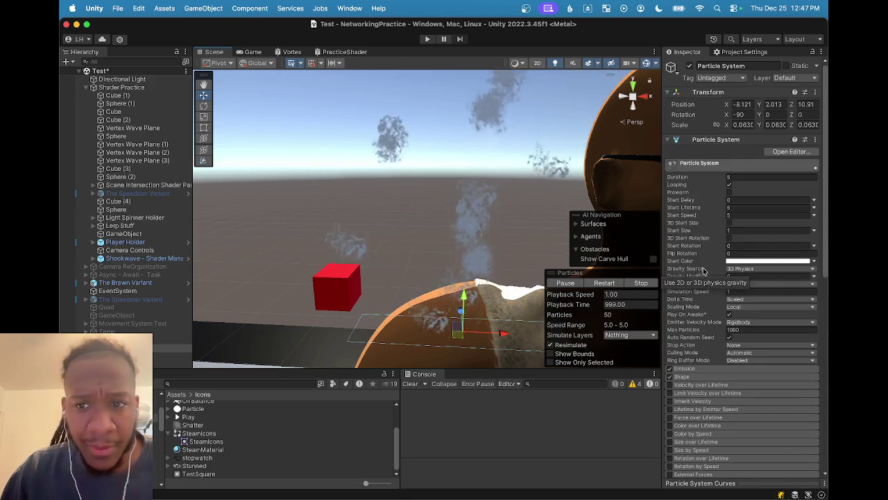
click(728, 262)
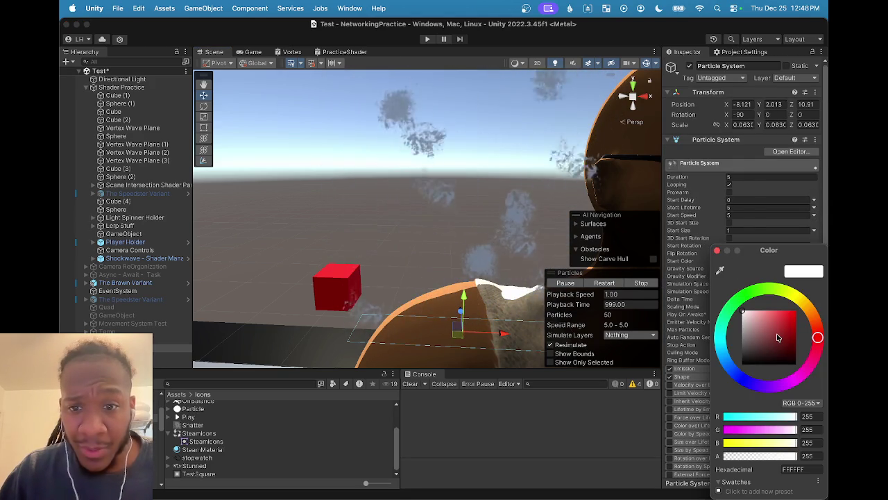
mouse_move(788, 310)
mouse_down()
mouse_move(792, 340)
mouse_move(812, 372)
mouse_move(795, 311)
mouse_up()
mouse_move(805, 299)
mouse_down()
mouse_move(786, 287)
mouse_move(805, 306)
mouse_move(743, 312)
mouse_up()
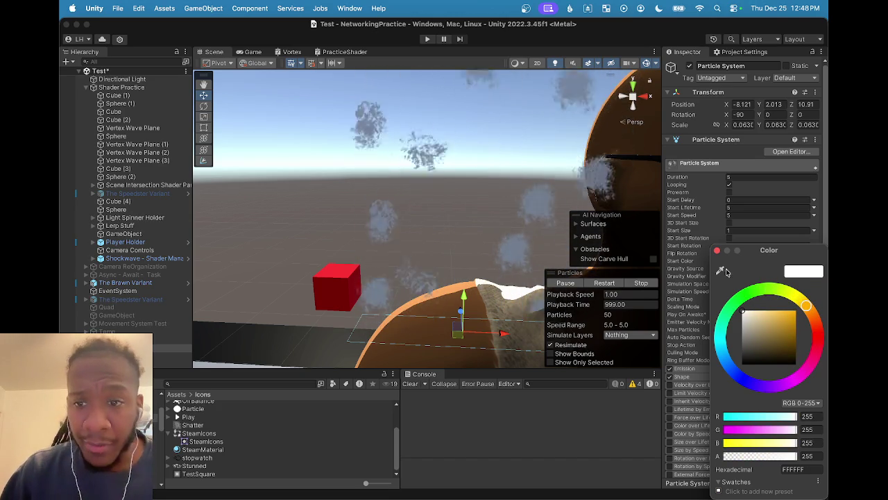
click(717, 251)
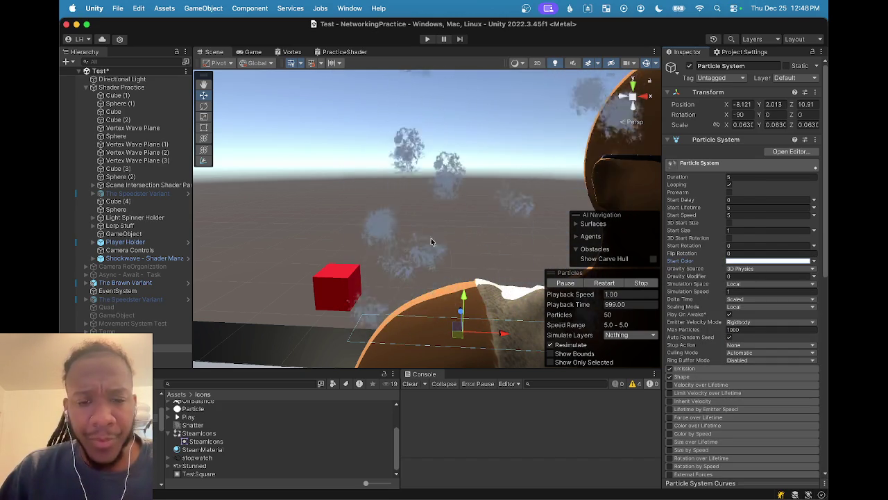
drag(431, 239, 461, 256)
key(f)
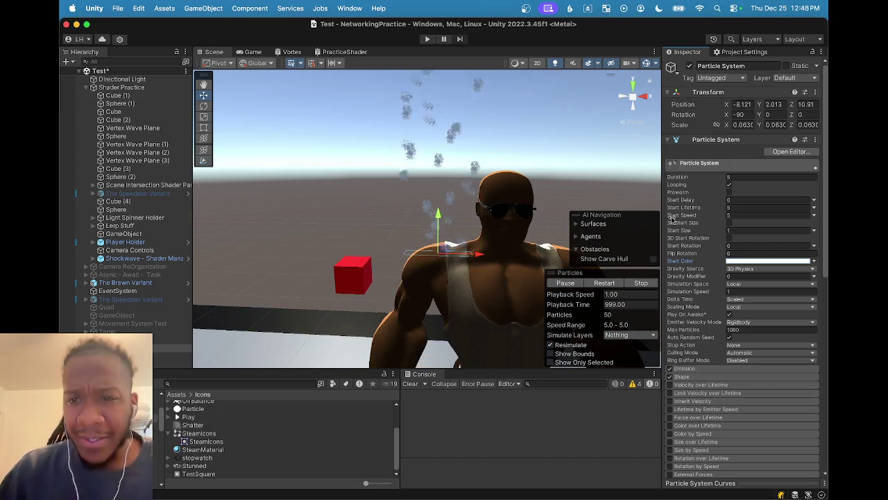
- Enter 1 for Start Lifetime and switch it to Random Between Two Constants
mouse_move(671, 215)
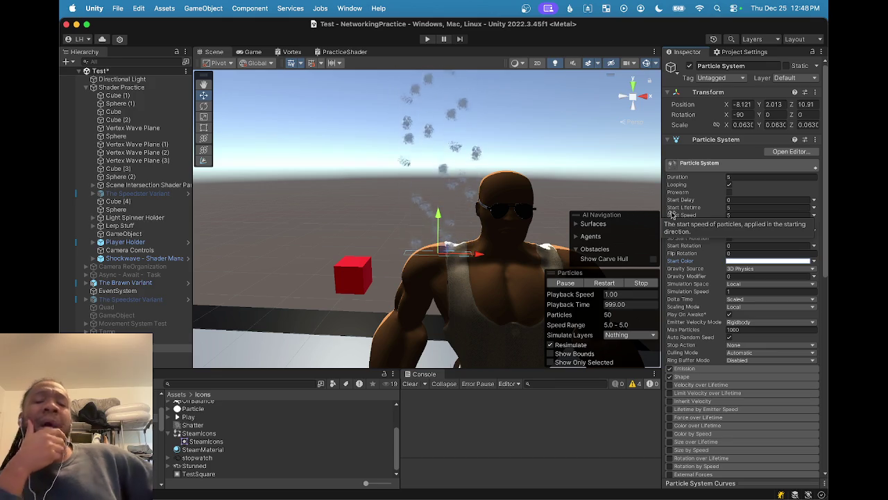
click(743, 207)
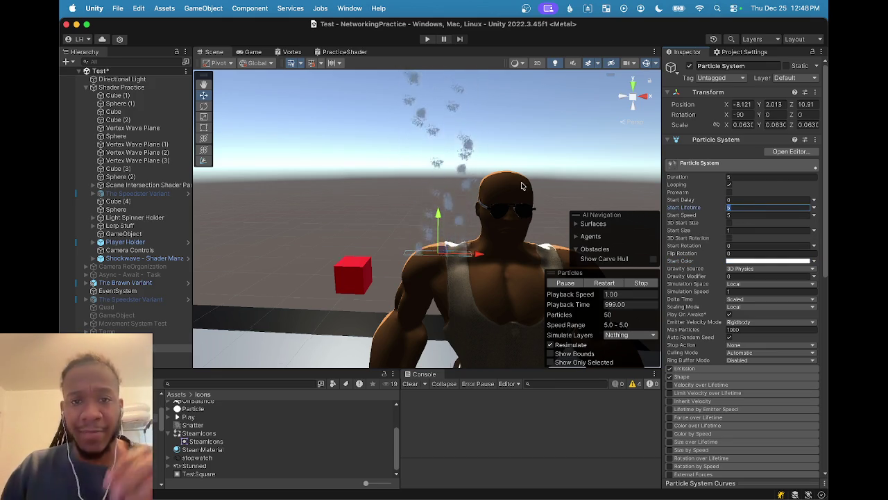
scroll(522, 186, down, 5)
scroll(456, 238, up, 5)
scroll(463, 238, up, 3)
click(760, 207)
text(1)
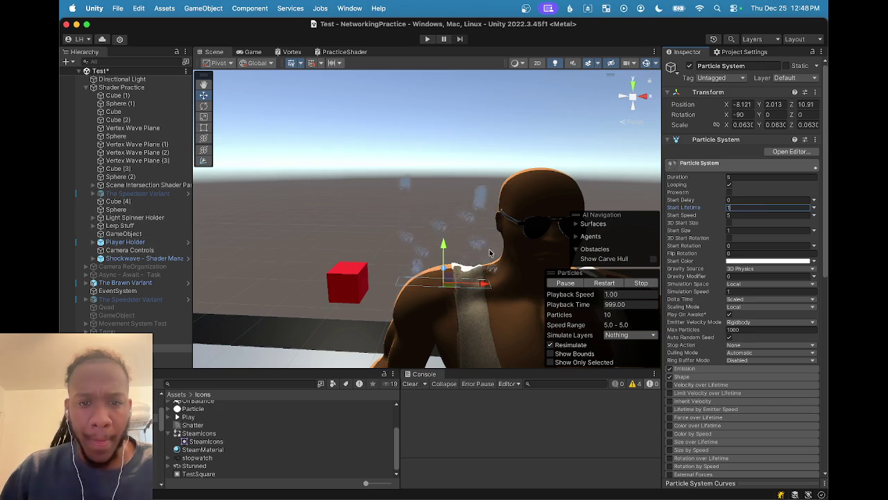
scroll(485, 290, down, 5)
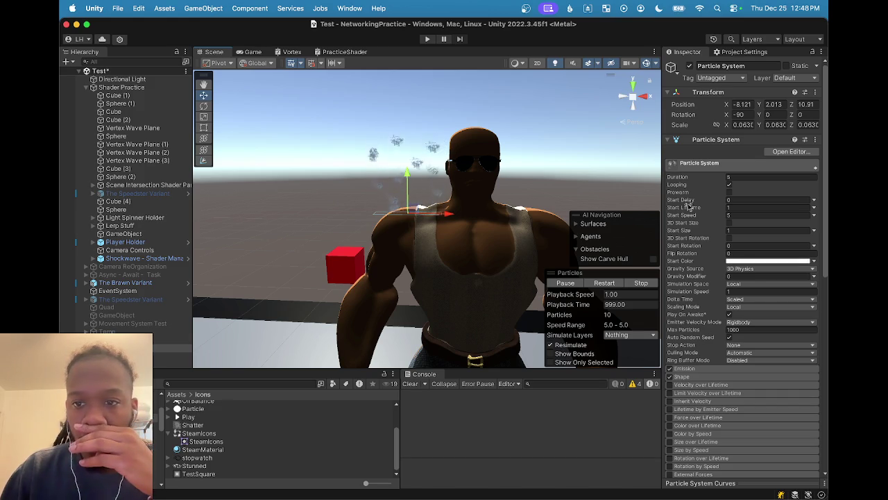
click(815, 209)
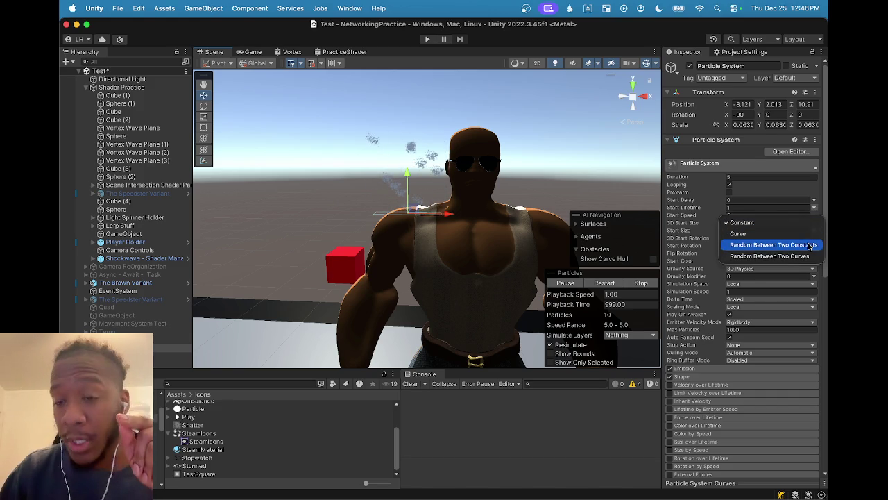
click(810, 246)
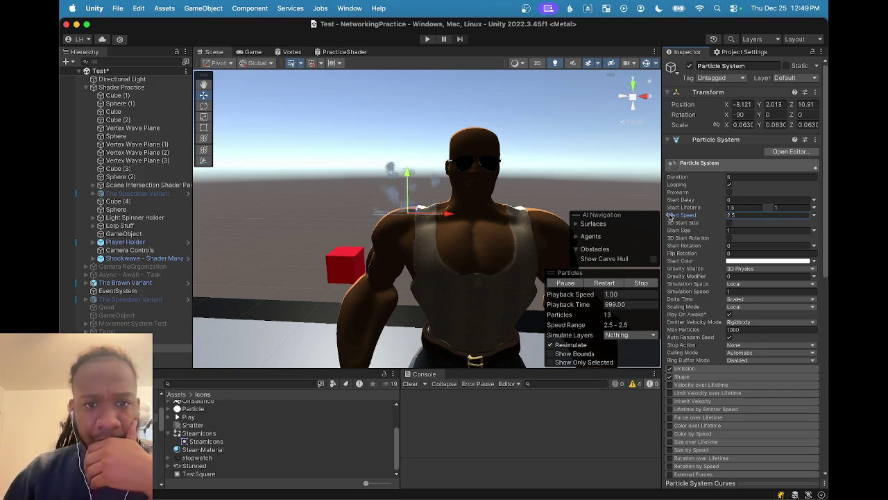
scroll(523, 233, up, 5)
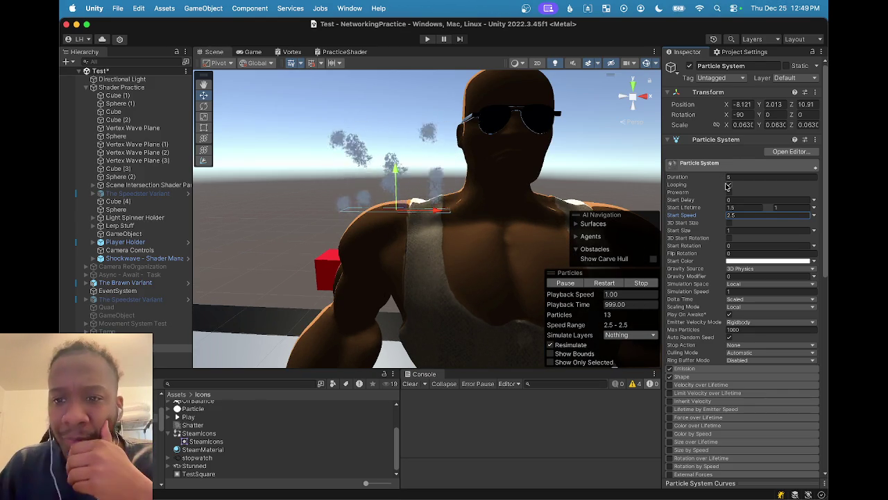
scroll(708, 226, down, 1)
scroll(701, 208, down, 3)
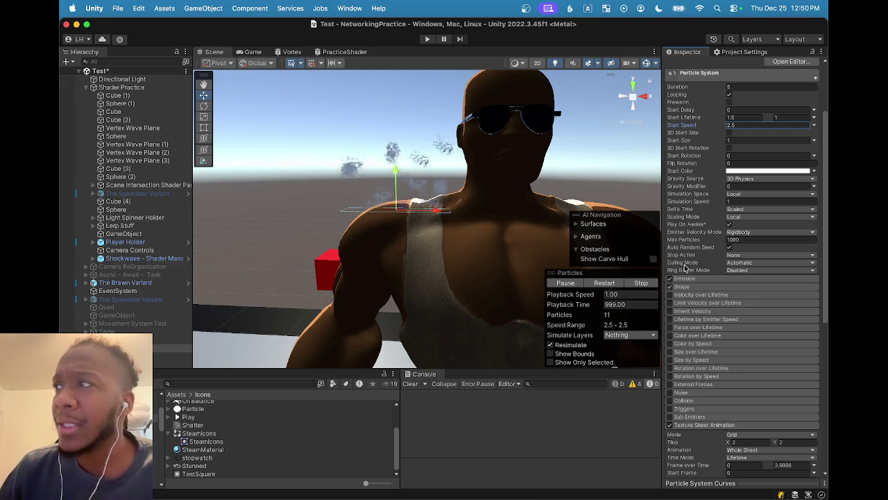
scroll(694, 166, up, 2)
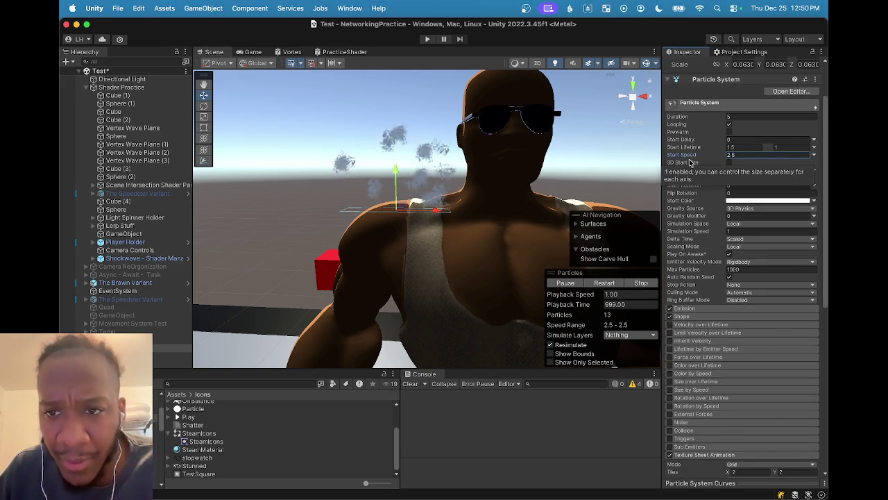
scroll(701, 201, down, 1)
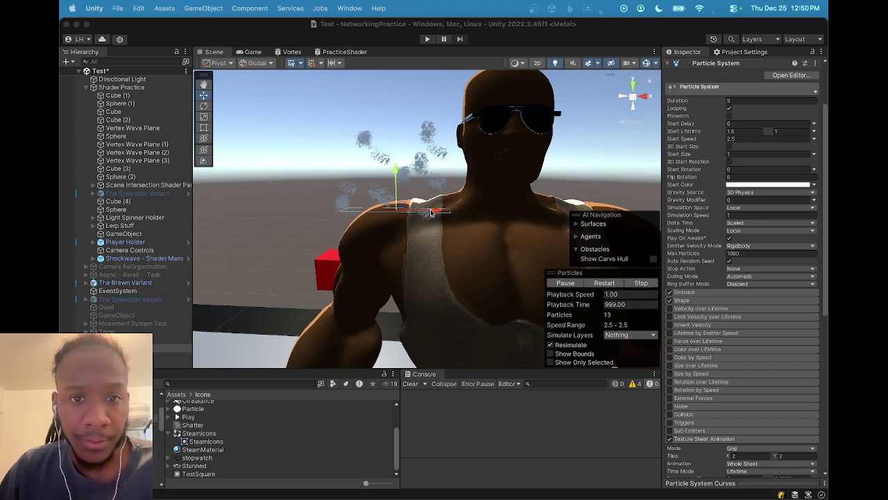
- Move the scene camera to watch the particles and scroll the Inspector back to the top
click(417, 187)
mouse_move(418, 187)
mouse_down()
mouse_move(408, 204)
mouse_move(461, 236)
mouse_up()
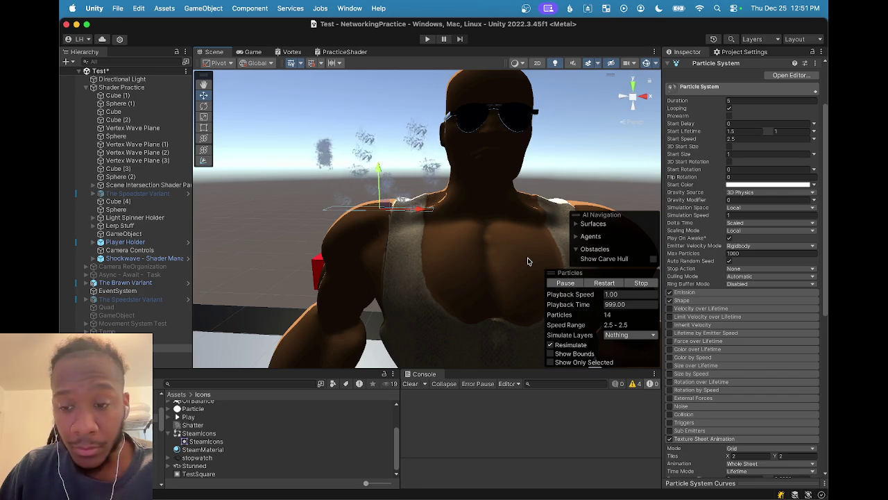
scroll(769, 358, down, 5)
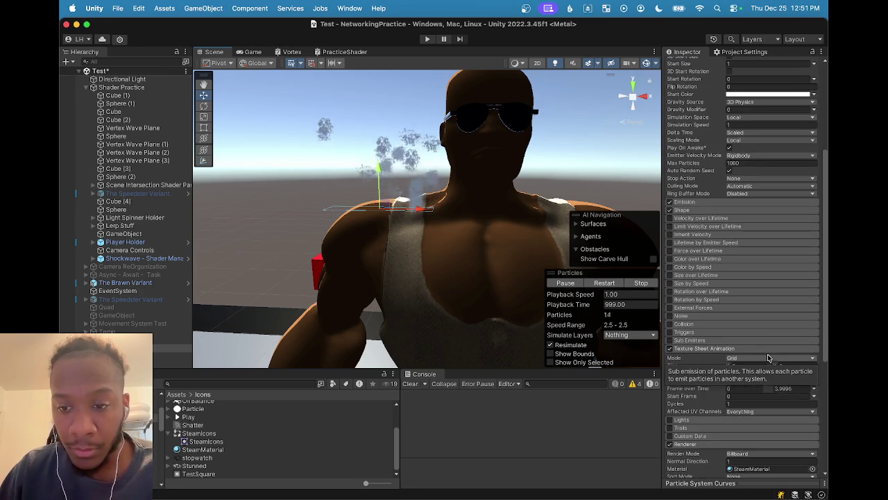
scroll(715, 314, down, 7)
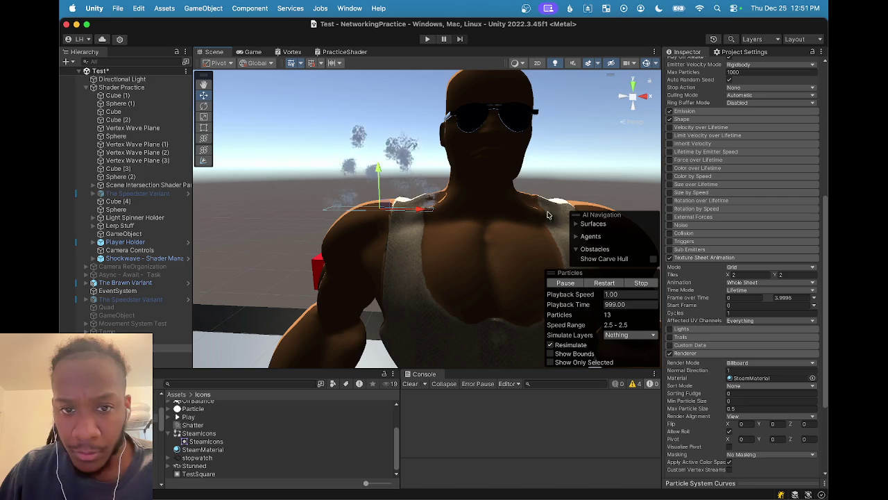
scroll(399, 222, up, 3)
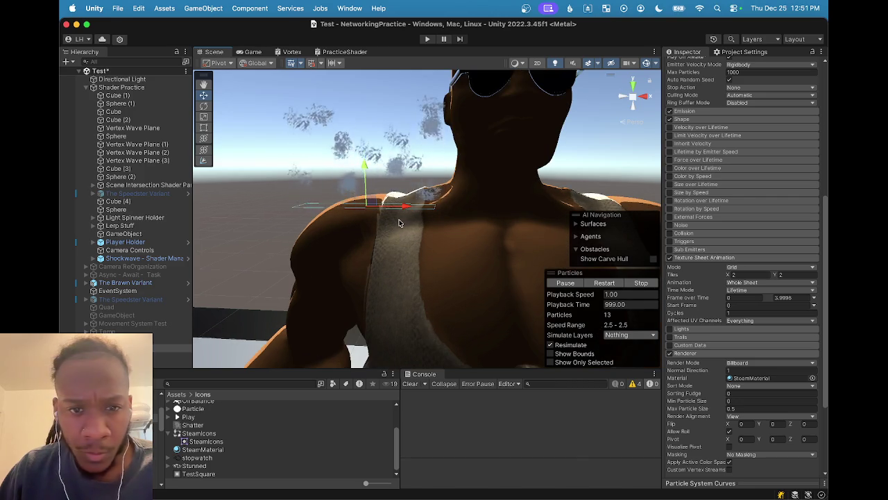
scroll(399, 222, down, 5)
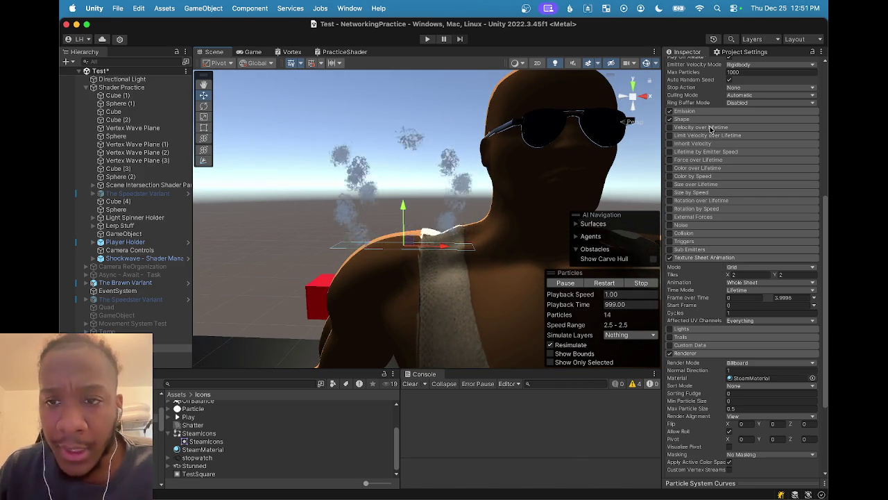
scroll(709, 138, up, 10)
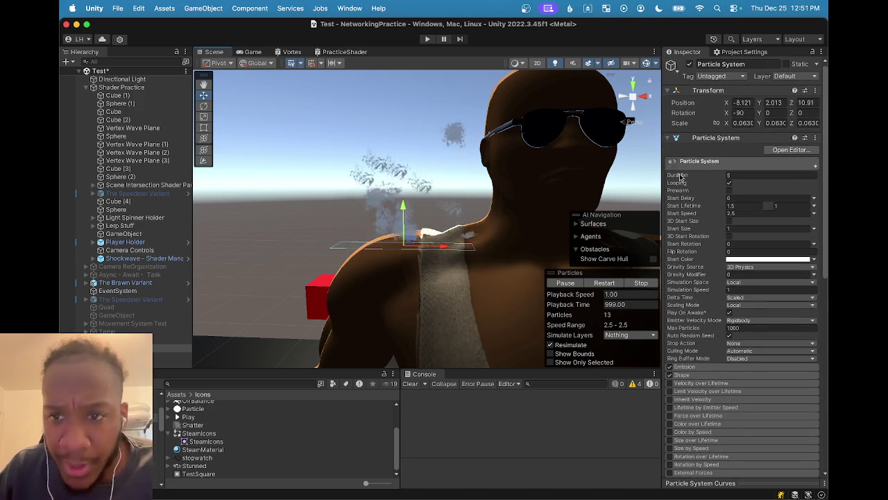
scroll(683, 182, down, 1)
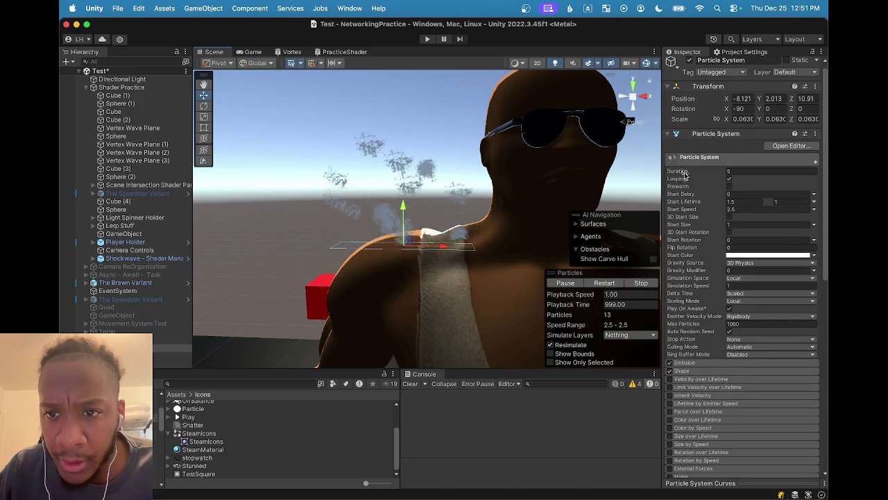
- Bring up the mode choices for Start Size
mouse_move(685, 175)
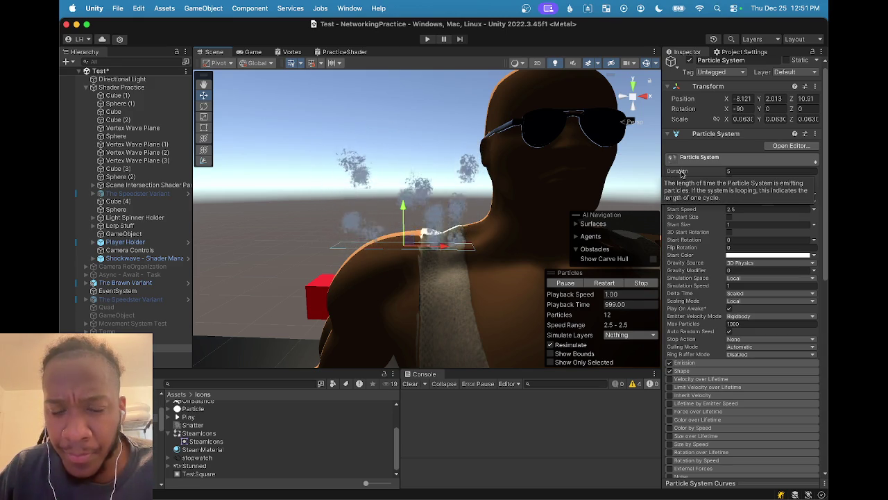
scroll(688, 182, down, 1)
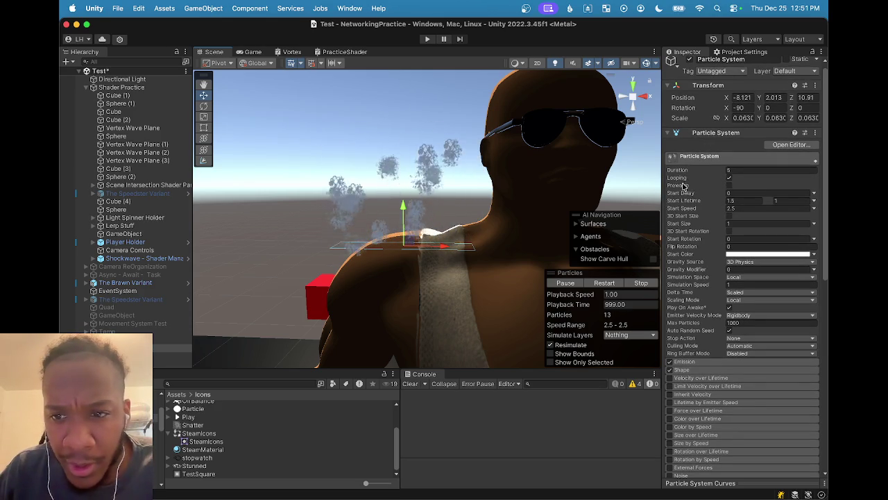
mouse_move(689, 220)
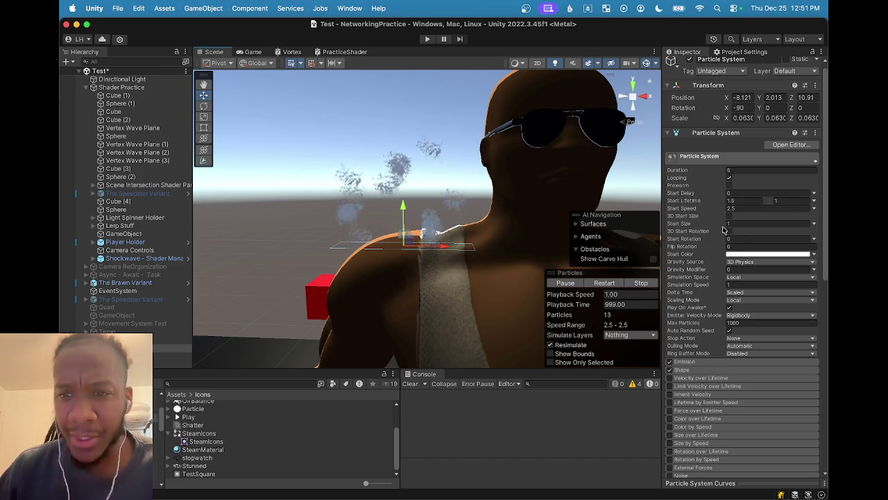
click(815, 224)
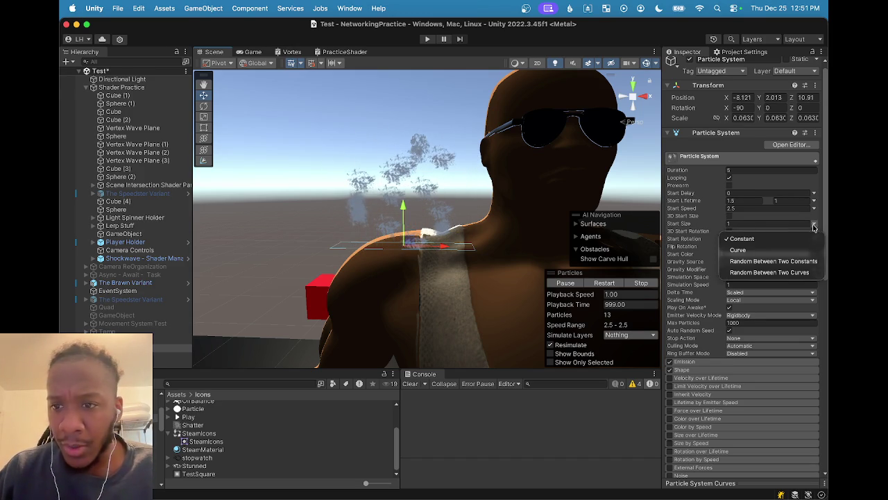
- Make Start Size random between two constants, 1 and 2
click(789, 262)
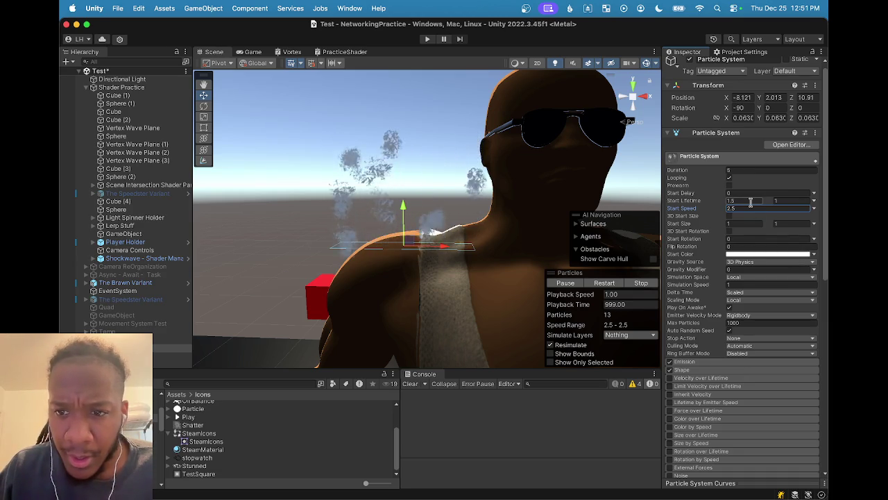
click(752, 223)
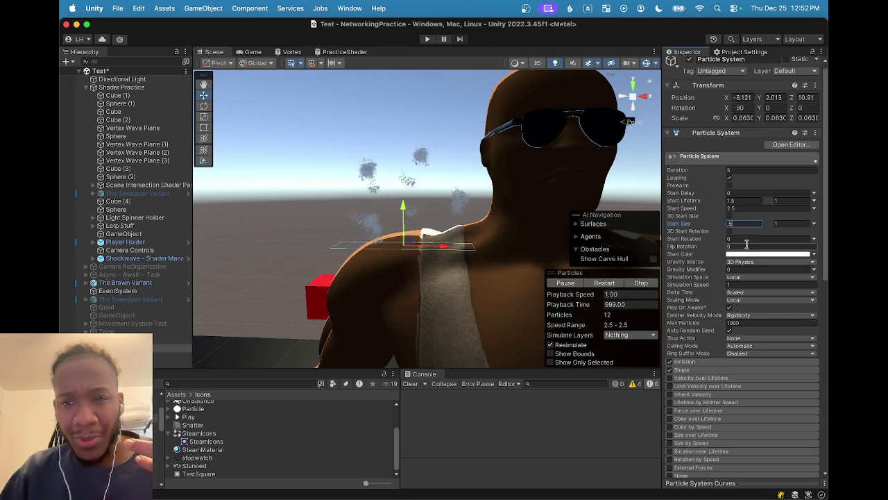
text(1)
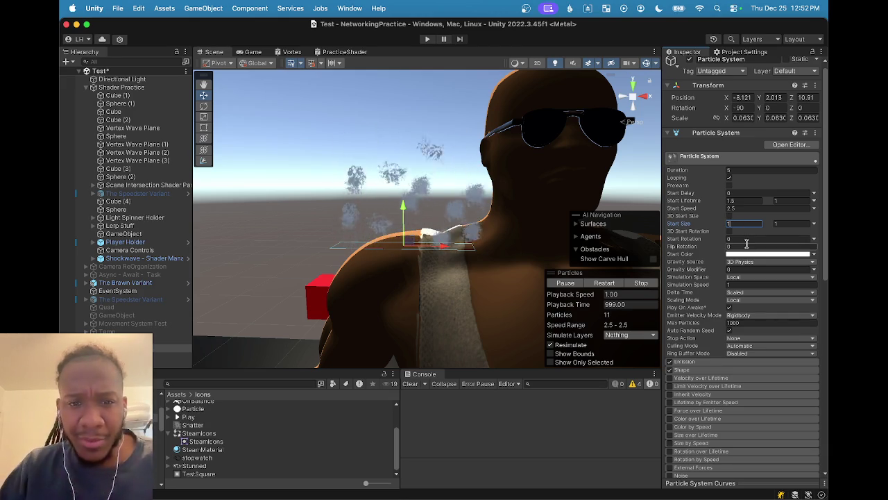
click(778, 223)
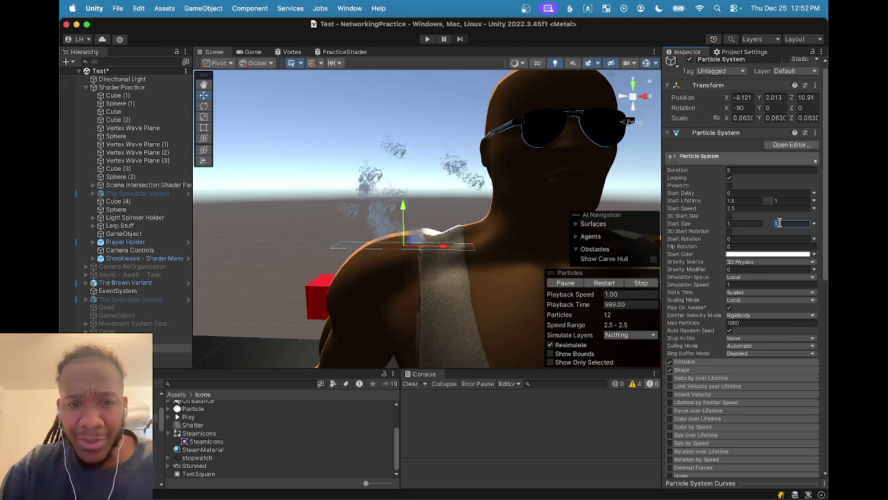
text(2)
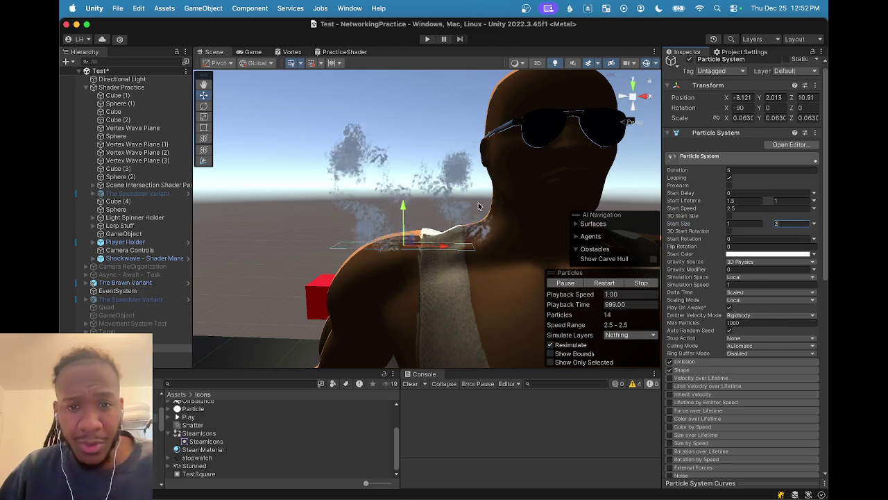
scroll(494, 215, down, 10)
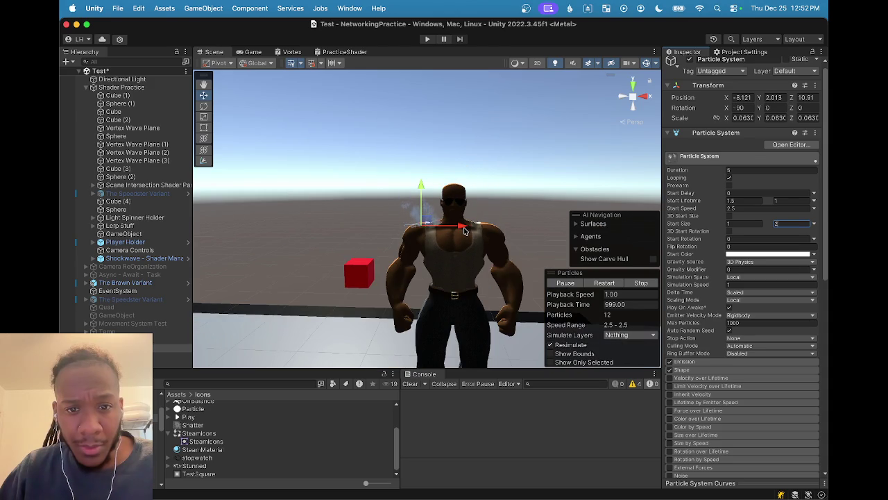
- Frame the steam emitter and orbit the Scene view to inspect the puffs at the character's shoulder
key(f)
scroll(343, 220, down, 5)
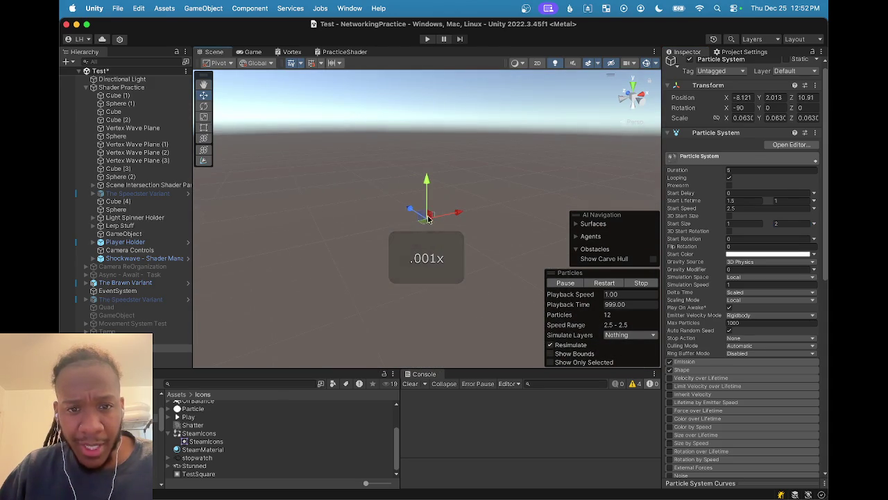
scroll(428, 219, down, 5)
mouse_move(428, 220)
mouse_down()
mouse_move(555, 247)
mouse_move(498, 234)
mouse_move(393, 280)
mouse_move(513, 206)
mouse_move(392, 259)
mouse_move(423, 300)
mouse_move(398, 273)
mouse_move(327, 282)
mouse_move(282, 218)
mouse_move(342, 205)
mouse_move(481, 222)
mouse_move(410, 238)
mouse_up()
mouse_move(407, 241)
mouse_down()
mouse_move(433, 246)
mouse_move(389, 232)
mouse_move(371, 240)
mouse_up()
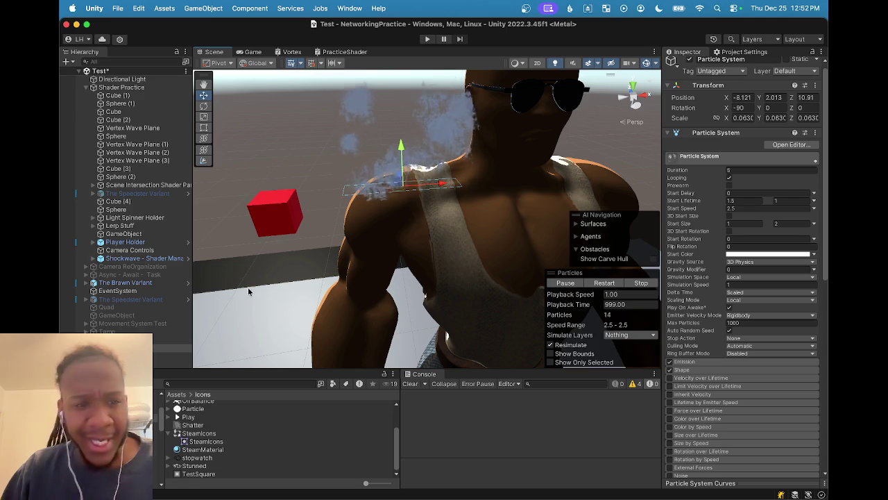
- Switch the SteamMaterial shader to Universal Render Pipeline/Unlit
click(206, 458)
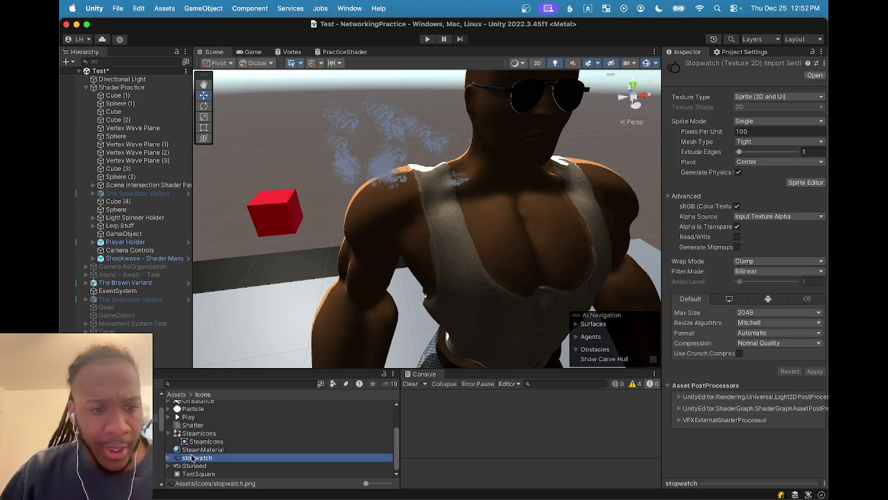
click(188, 451)
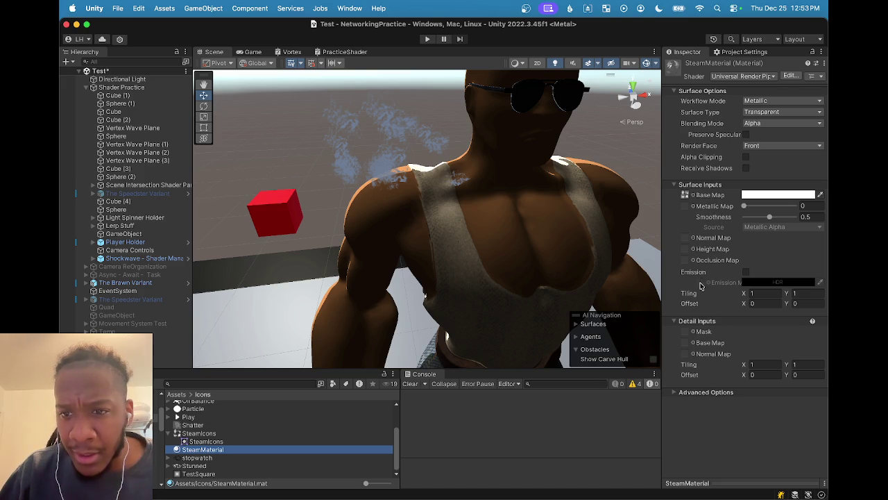
click(740, 78)
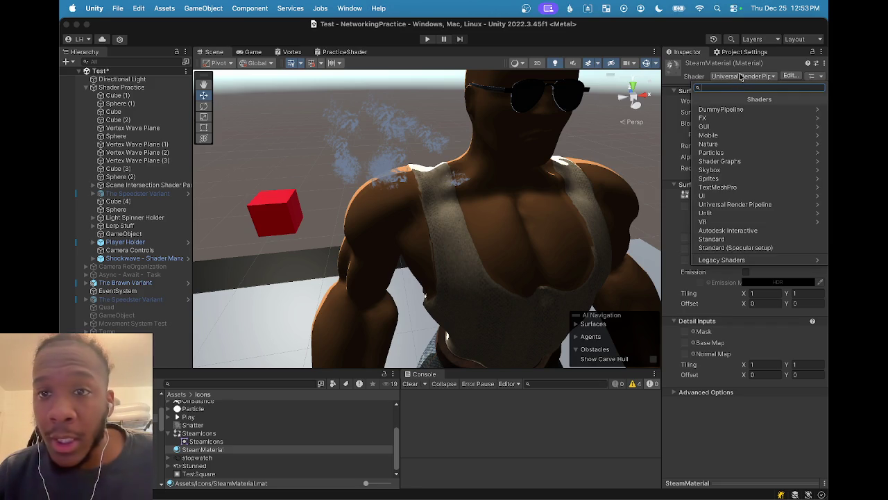
click(661, 111)
mouse_move(658, 111)
mouse_down()
mouse_move(538, 111)
mouse_move(554, 111)
mouse_up()
click(651, 76)
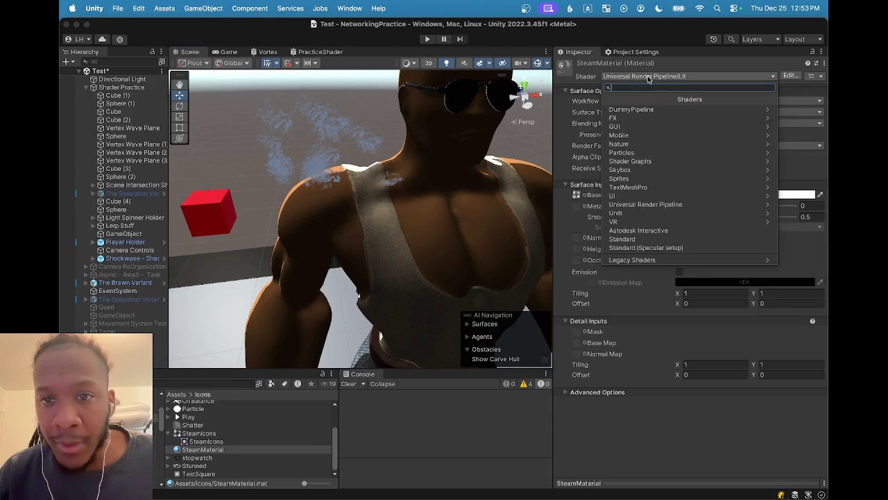
click(657, 208)
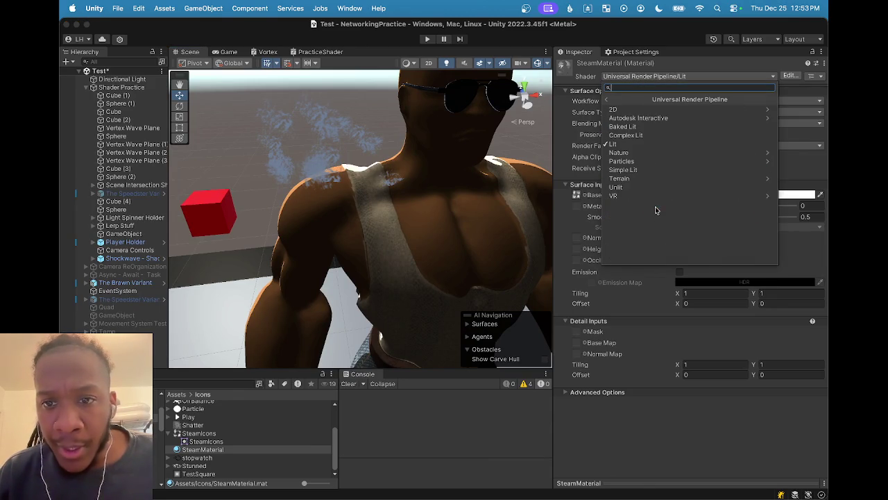
click(617, 188)
- Enlarge the Scene view, pull the camera back, and select the steam particle system
drag(559, 146, 666, 148)
mouse_move(545, 191)
mouse_down()
mouse_move(397, 181)
mouse_move(617, 262)
mouse_move(386, 276)
mouse_move(509, 244)
mouse_move(394, 253)
mouse_move(355, 272)
mouse_move(383, 218)
mouse_move(383, 236)
mouse_up()
click(447, 231)
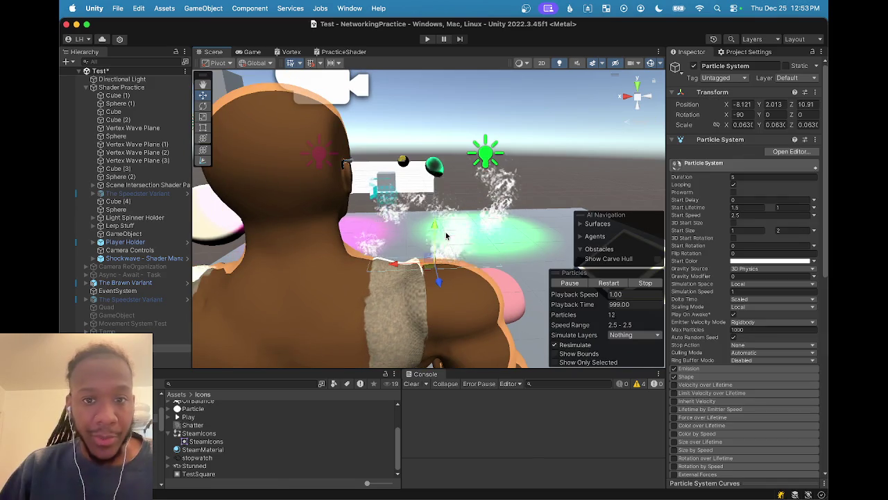
- Change the Start Size range to 0.5–1 and orbit around the character to watch the smaller puffs
scroll(437, 257, down, 4)
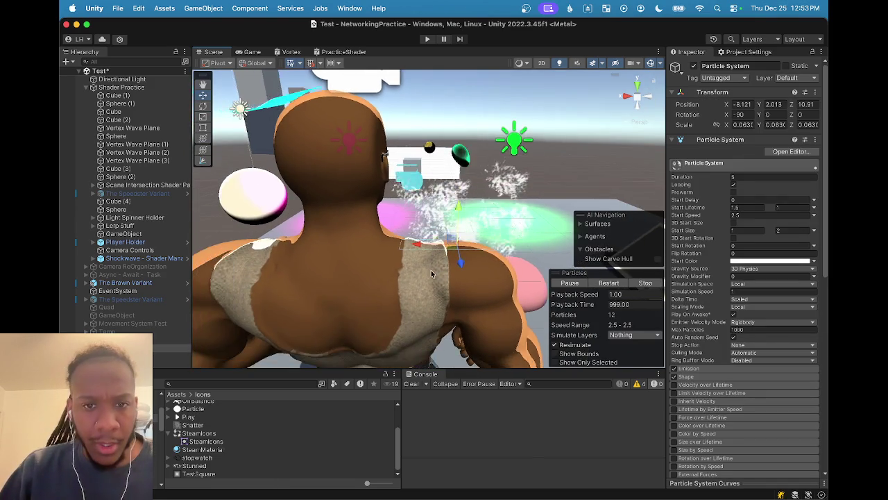
scroll(431, 274, down, 5)
mouse_move(427, 277)
mouse_down()
mouse_move(420, 185)
mouse_move(425, 199)
mouse_up()
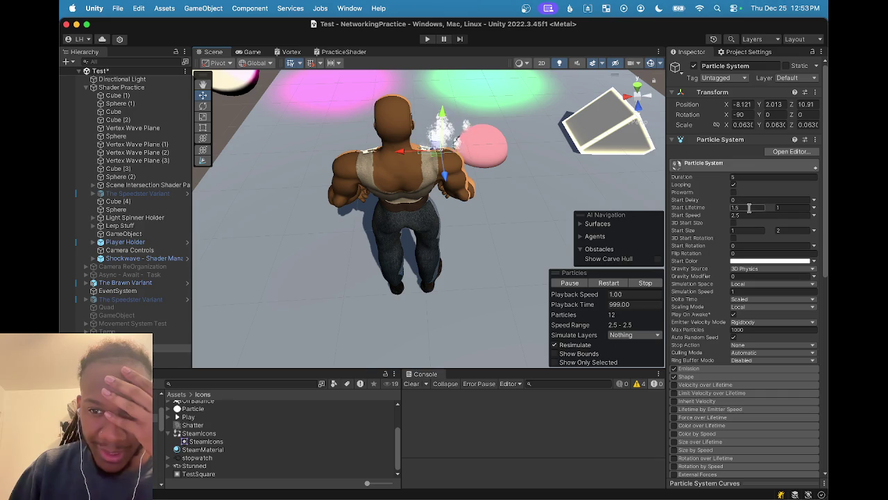
double_click(739, 229)
text(0.5)
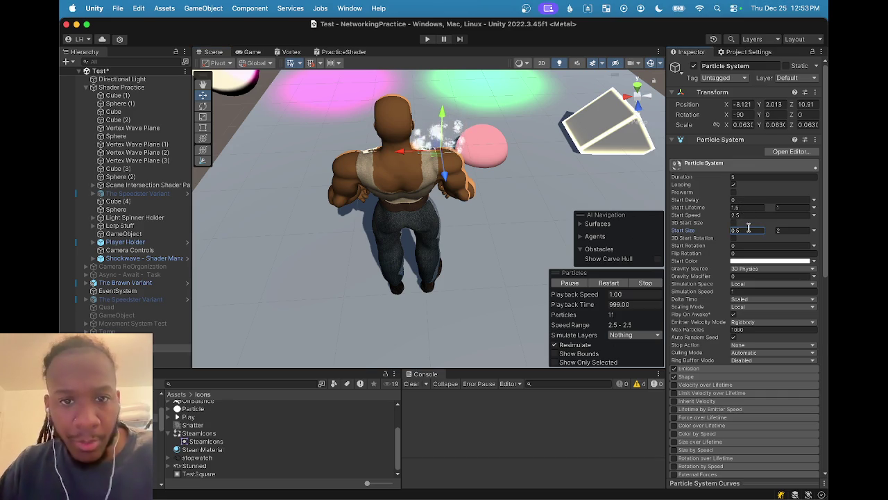
click(796, 229)
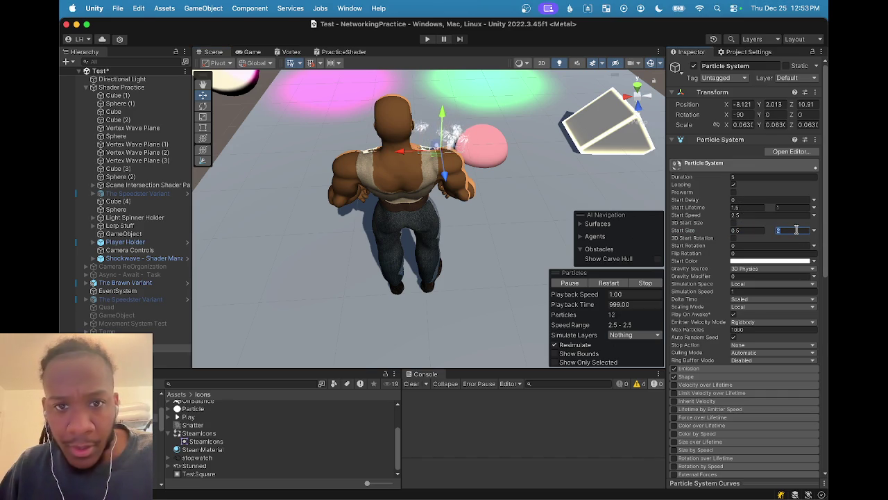
text(1)
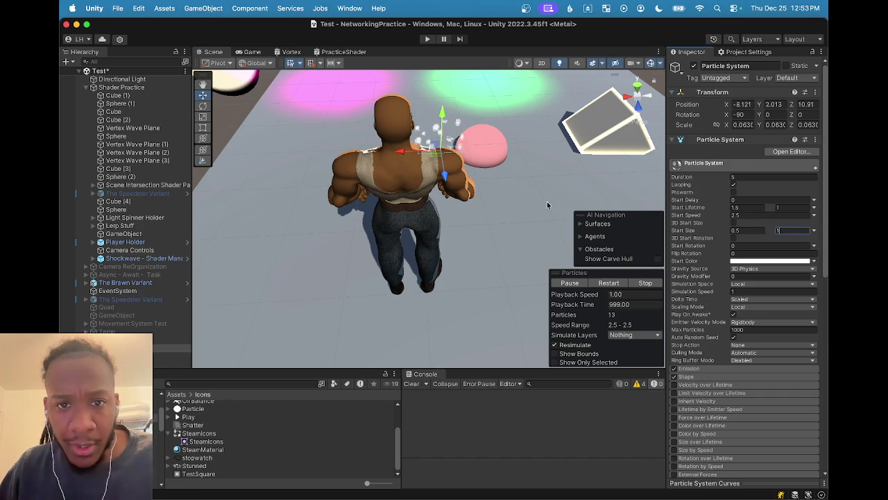
mouse_move(549, 203)
mouse_down()
mouse_move(452, 173)
mouse_move(452, 157)
mouse_move(460, 201)
mouse_up()
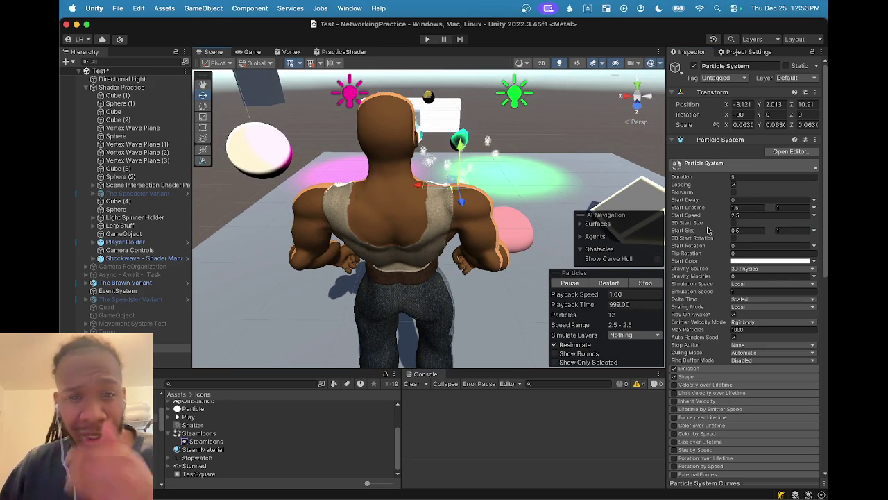
mouse_move(453, 201)
mouse_down()
mouse_move(479, 208)
mouse_move(502, 234)
mouse_move(467, 233)
mouse_move(516, 228)
mouse_up()
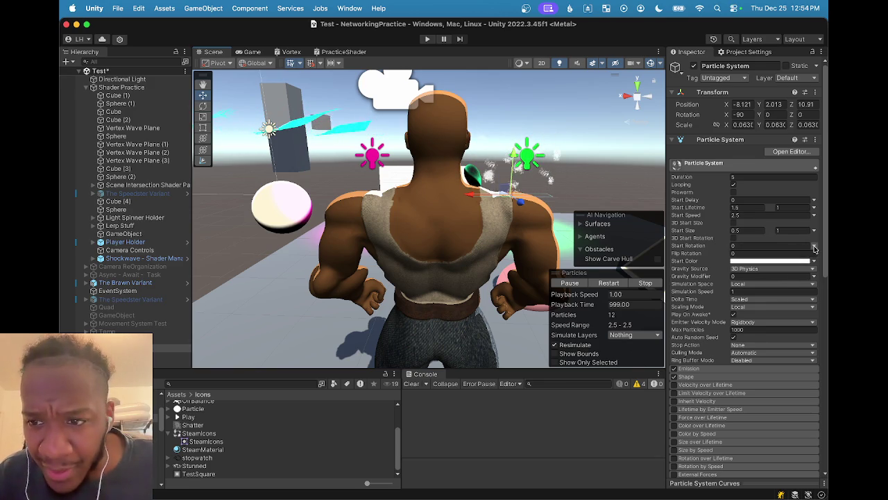
- Make Start Rotation random between two constants, 0 and 360
click(815, 248)
click(770, 283)
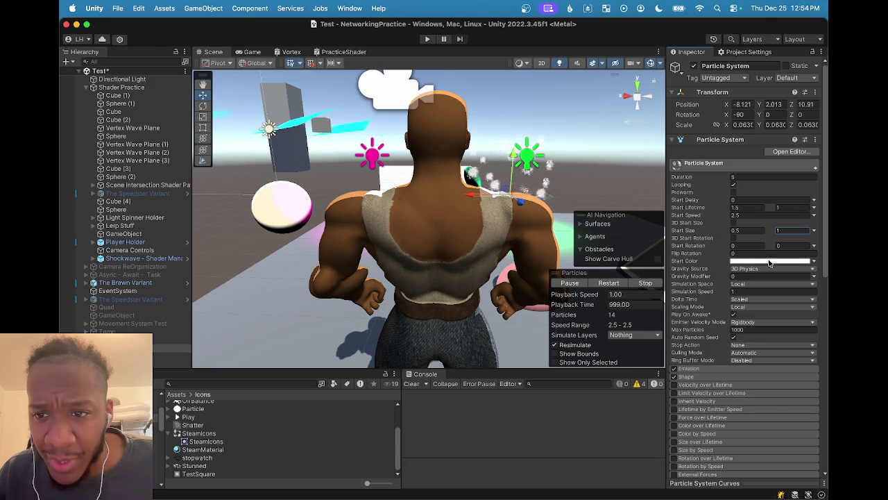
click(803, 251)
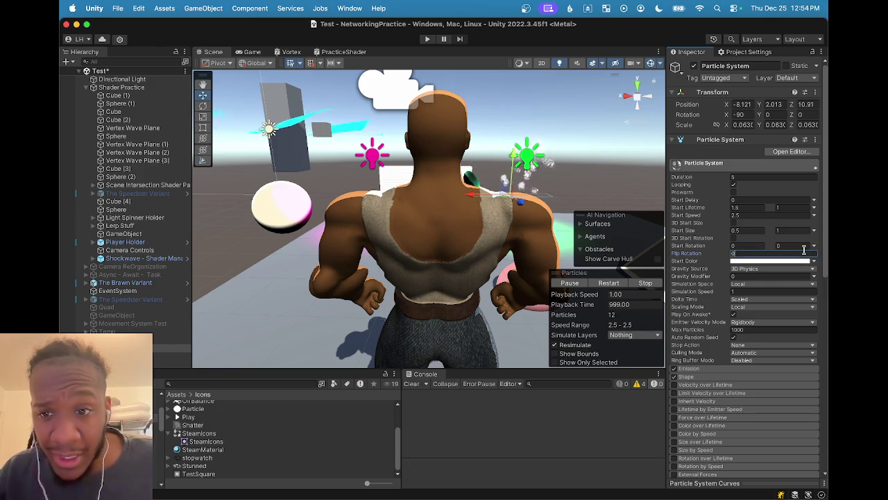
click(801, 246)
text(360)
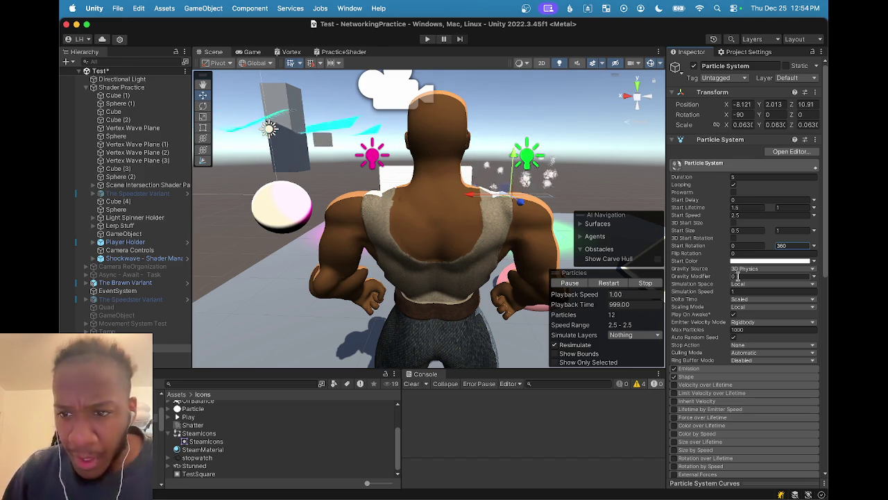
- Scroll down through the particle modules and expand the Emission module
scroll(732, 236, down, 1)
scroll(733, 236, down, 1)
scroll(694, 236, down, 4)
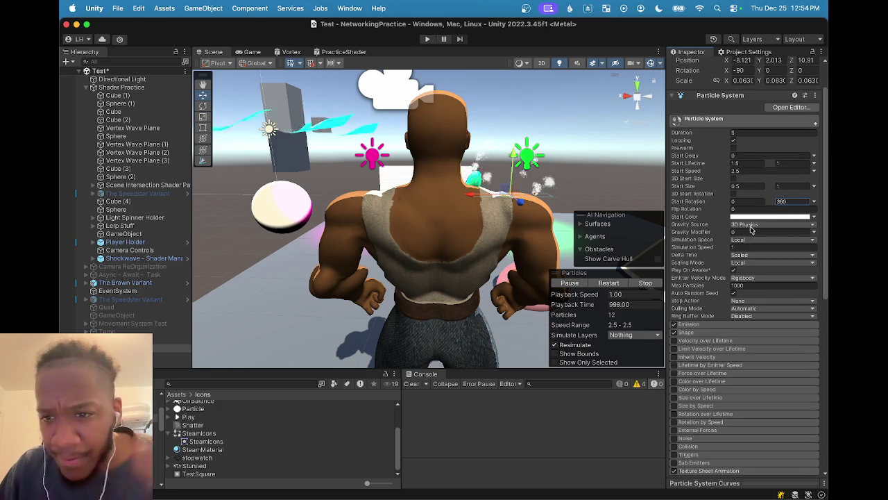
scroll(746, 236, down, 3)
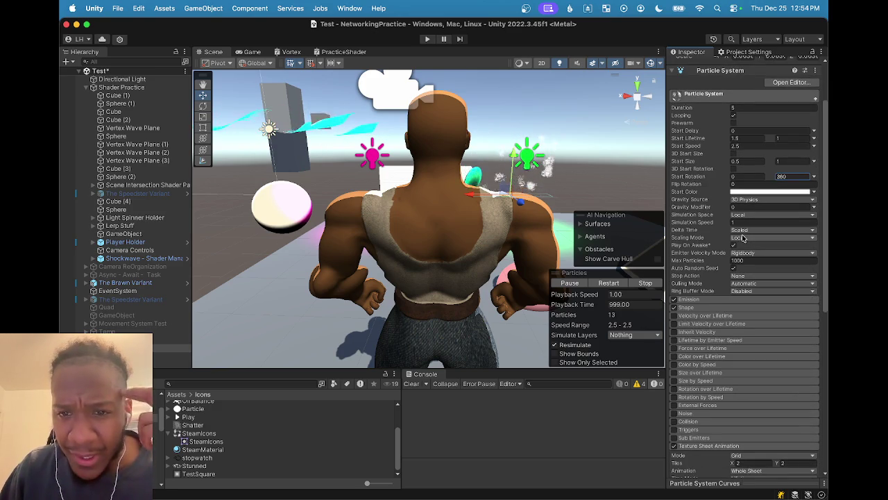
scroll(743, 237, down, 4)
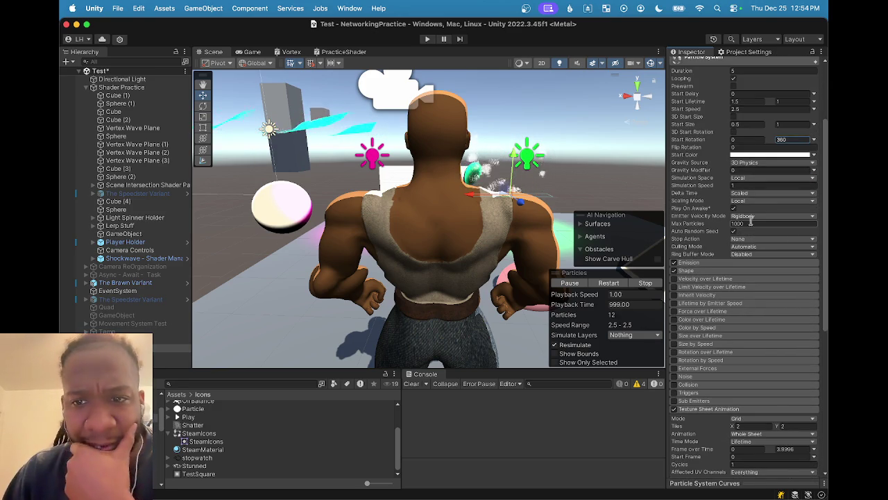
scroll(750, 220, down, 1)
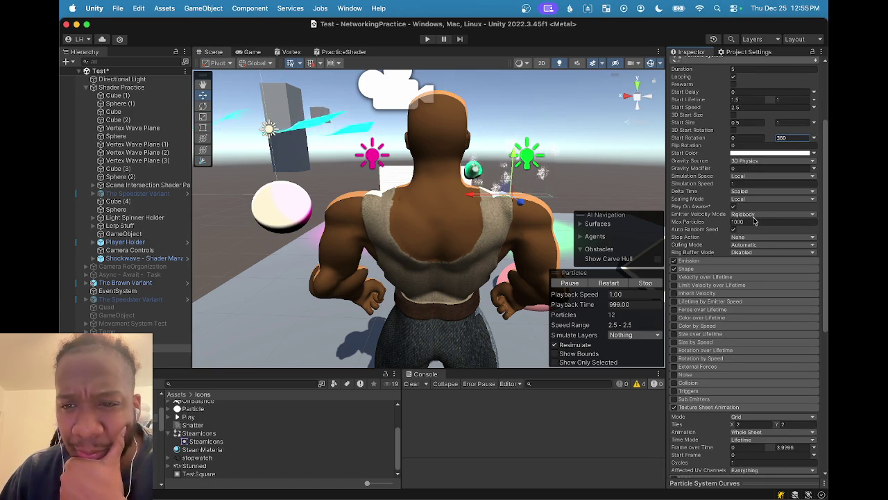
scroll(754, 220, down, 1)
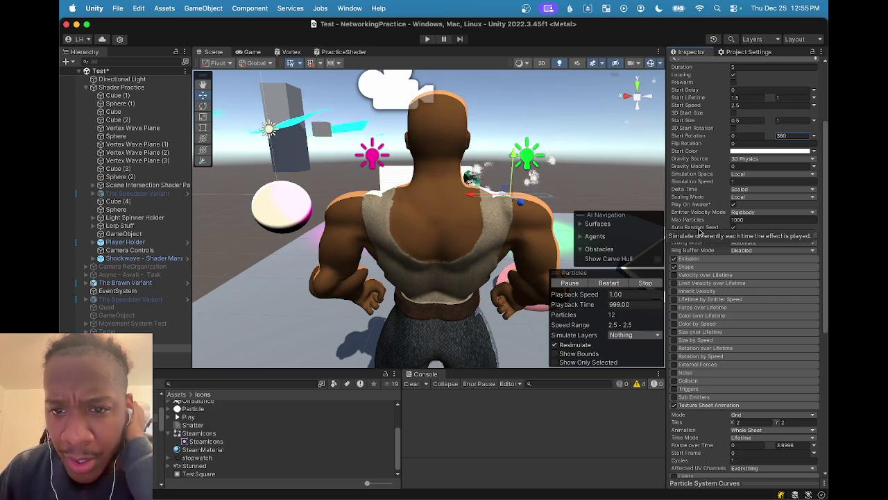
click(713, 259)
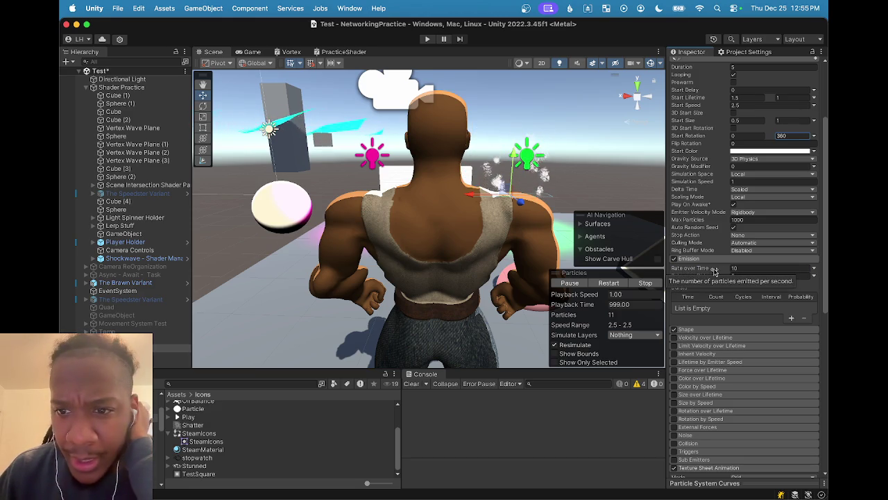
- Raise Emission Rate over Time from 10 to 20
click(715, 271)
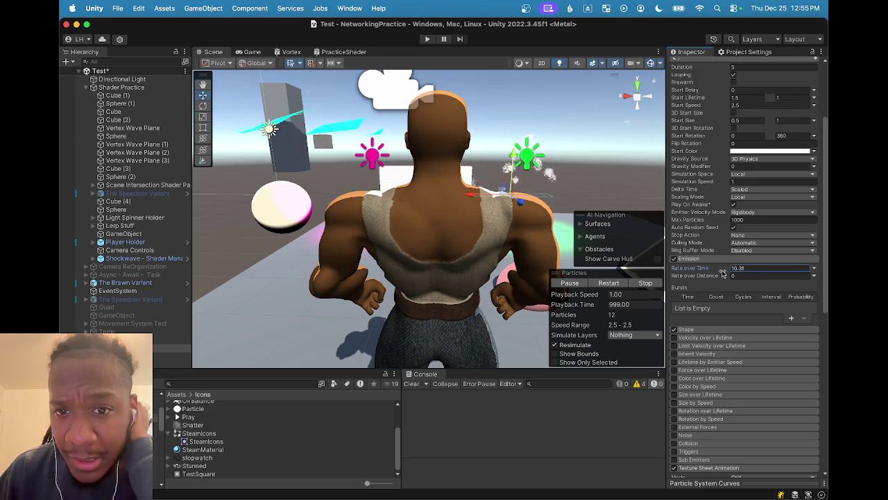
mouse_move(724, 272)
mouse_down()
mouse_move(751, 268)
mouse_move(735, 272)
mouse_up()
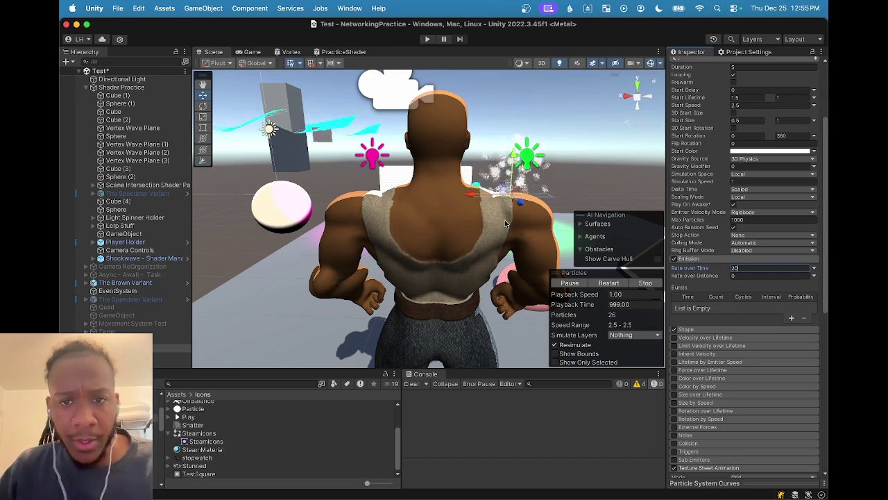
scroll(450, 261, down, 6)
drag(450, 261, 464, 278)
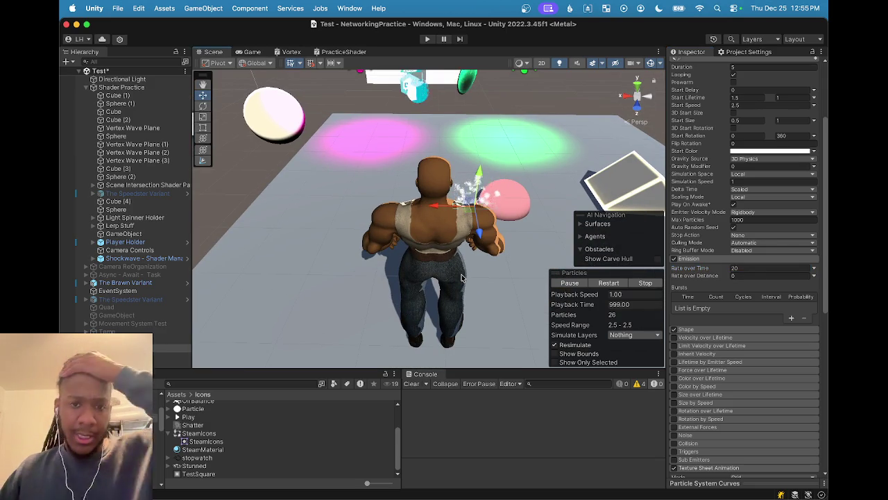
- Check the denser steam in the Scene view, then collapse the Emission module
scroll(462, 276, down, 5)
scroll(462, 272, up, 3)
mouse_move(463, 271)
mouse_down()
mouse_move(456, 253)
mouse_move(464, 263)
mouse_up()
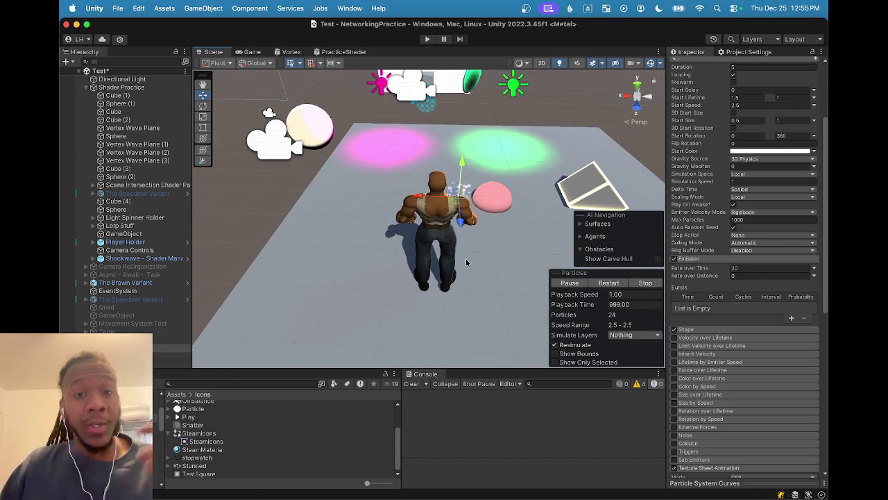
scroll(473, 260, up, 5)
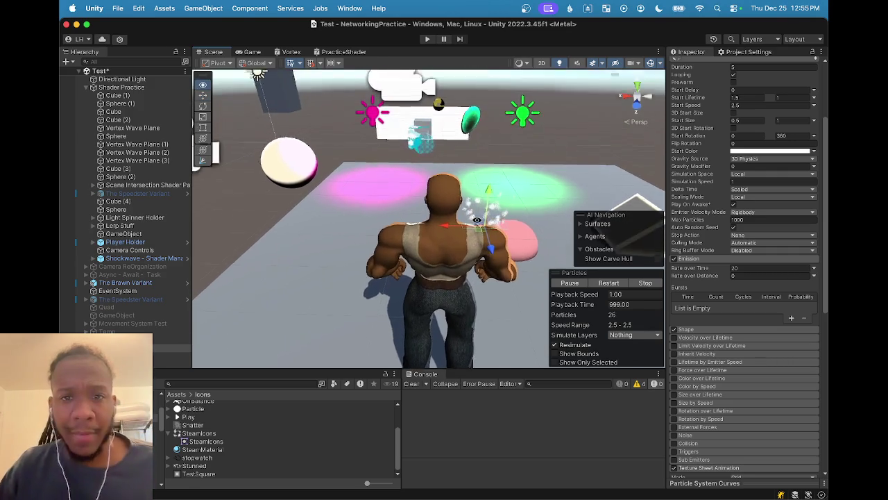
scroll(484, 239, up, 4)
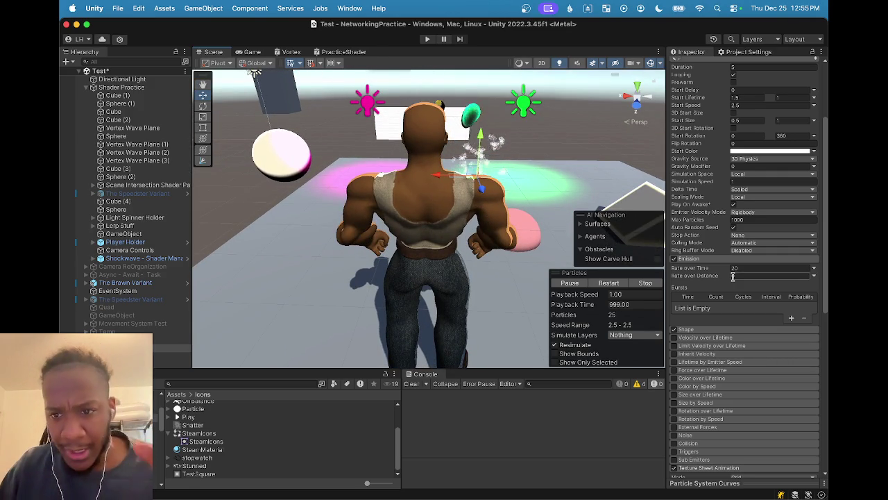
scroll(733, 276, up, 4)
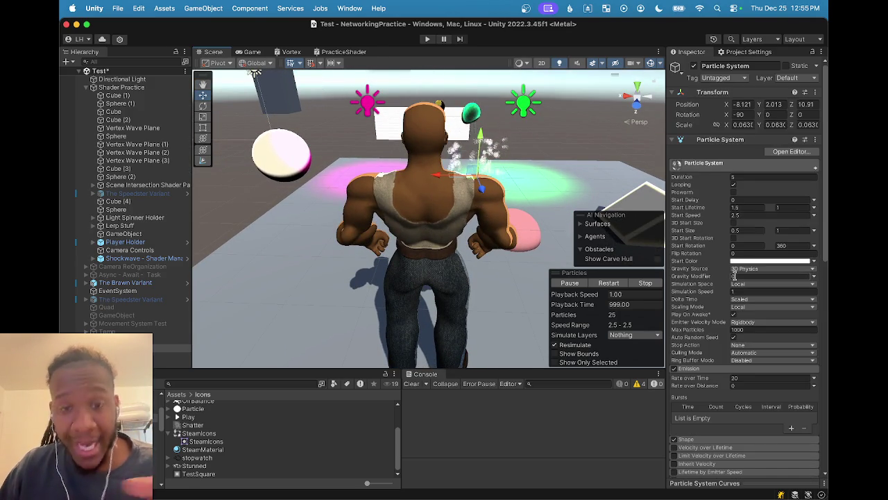
click(717, 369)
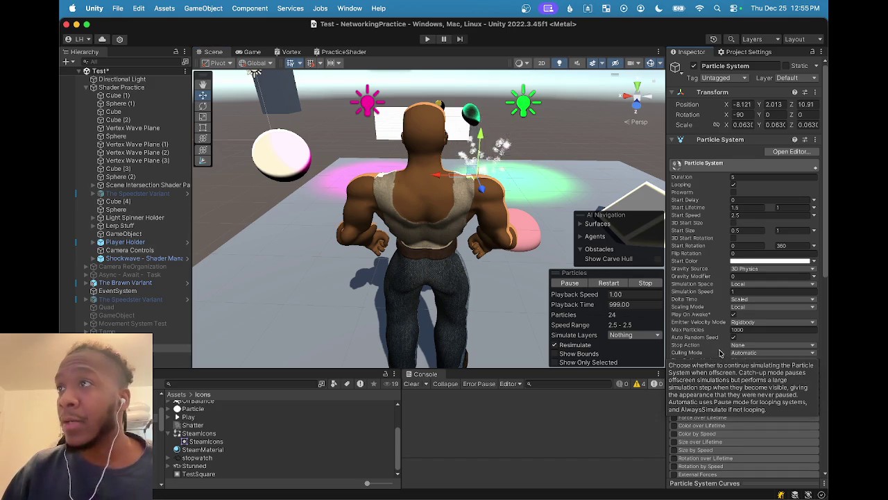
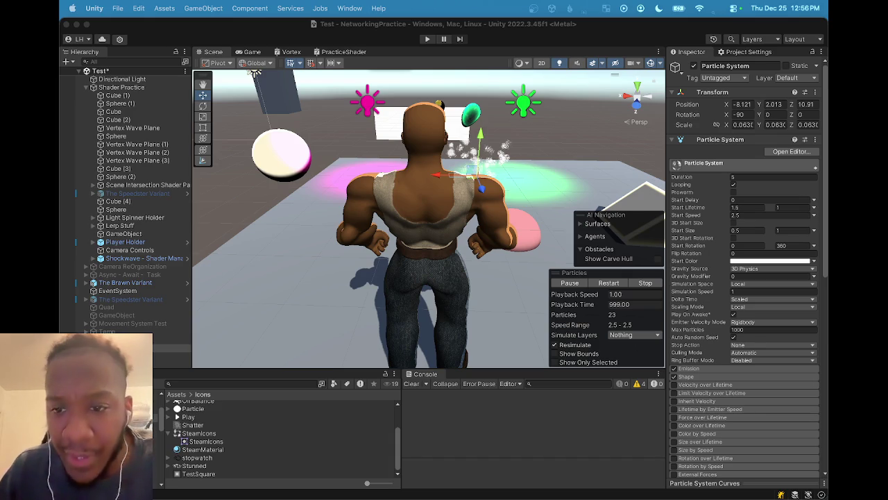
- Enable Size over Lifetime, leave Size on Curve, and orbit to view the shoulder sparkles
scroll(741, 377, down, 3)
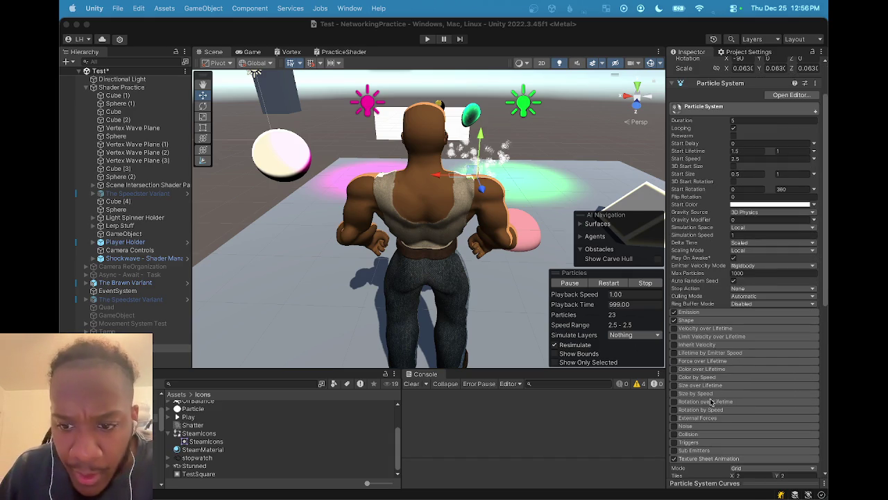
click(673, 385)
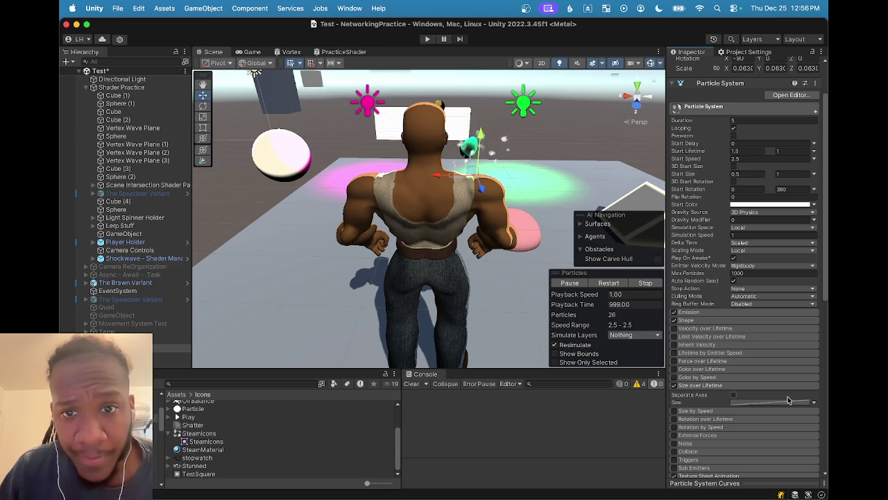
click(814, 404)
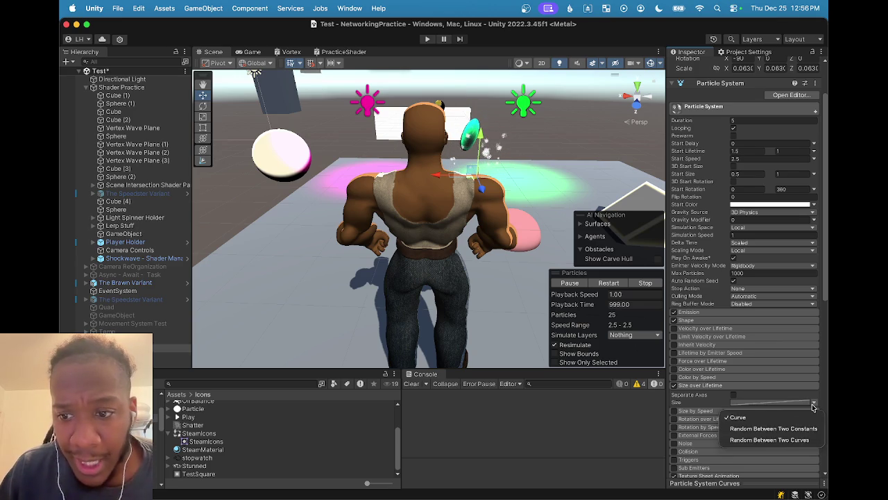
click(782, 405)
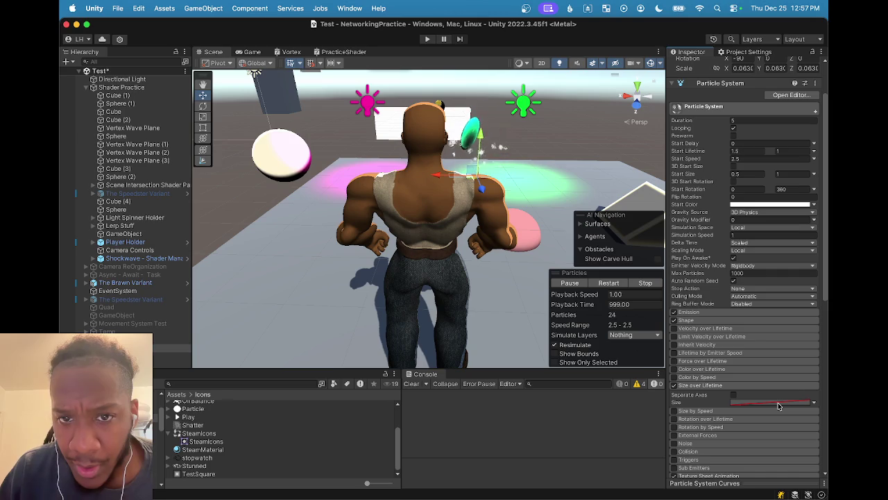
mouse_move(472, 139)
mouse_down()
mouse_move(450, 134)
mouse_move(480, 184)
mouse_move(399, 216)
mouse_up()
scroll(451, 134, up, 4)
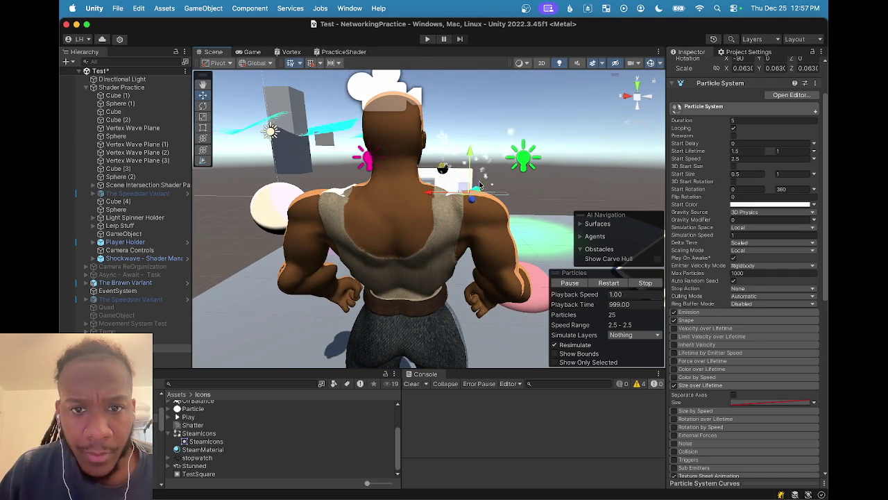
scroll(480, 185, down, 3)
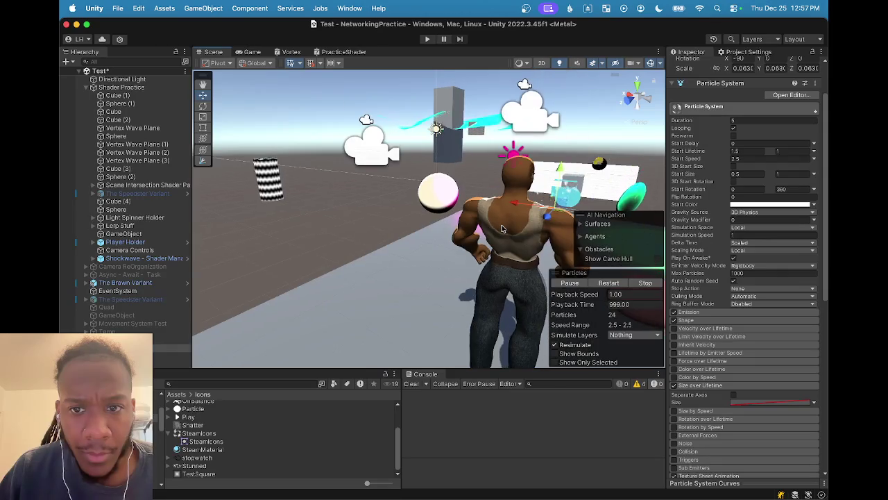
drag(503, 229, 509, 194)
scroll(506, 205, up, 3)
scroll(509, 194, down, 5)
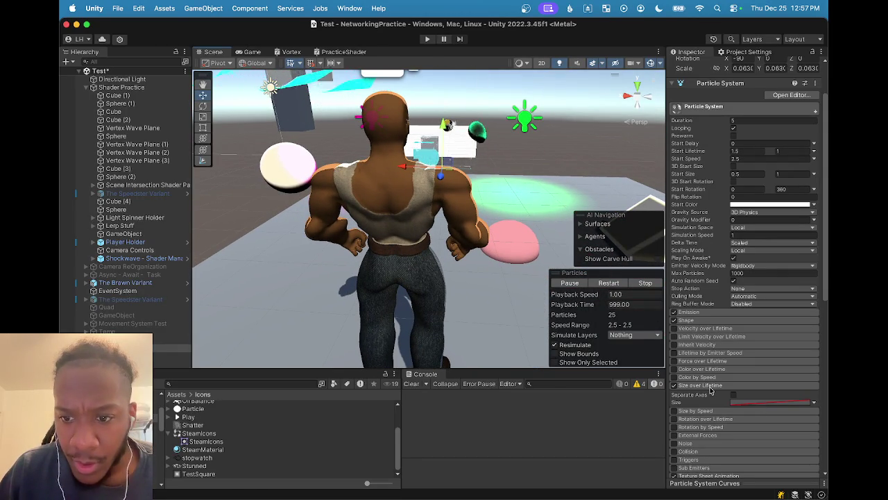
- Enable and expand Color over Lifetime and open its gradient
scroll(710, 391, down, 2)
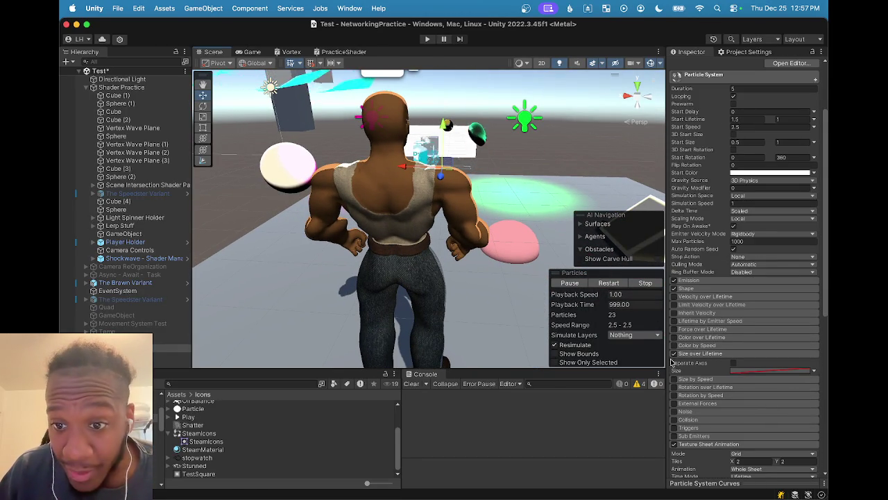
click(674, 337)
click(708, 338)
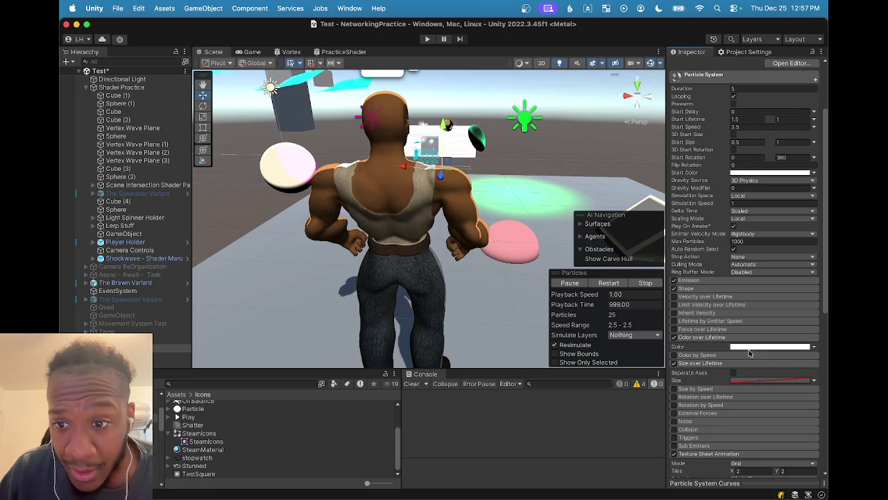
click(753, 347)
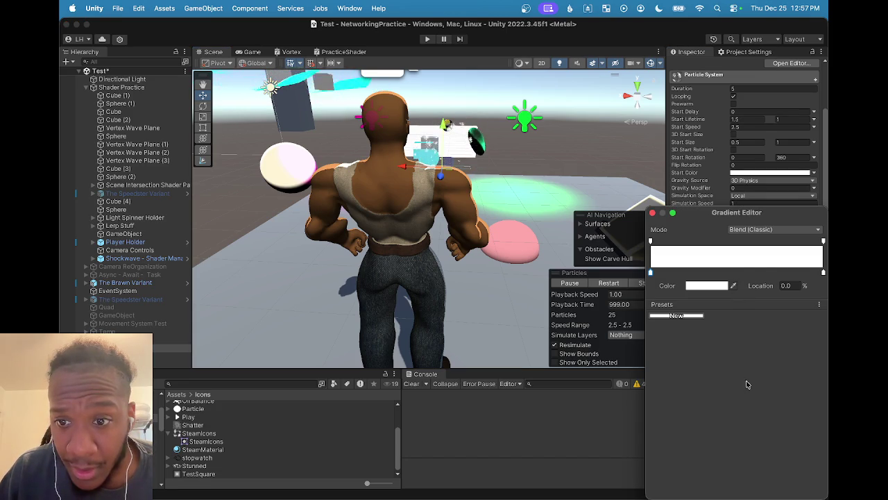
- Try pure red on the gradient's end key, then revert it to white
click(824, 275)
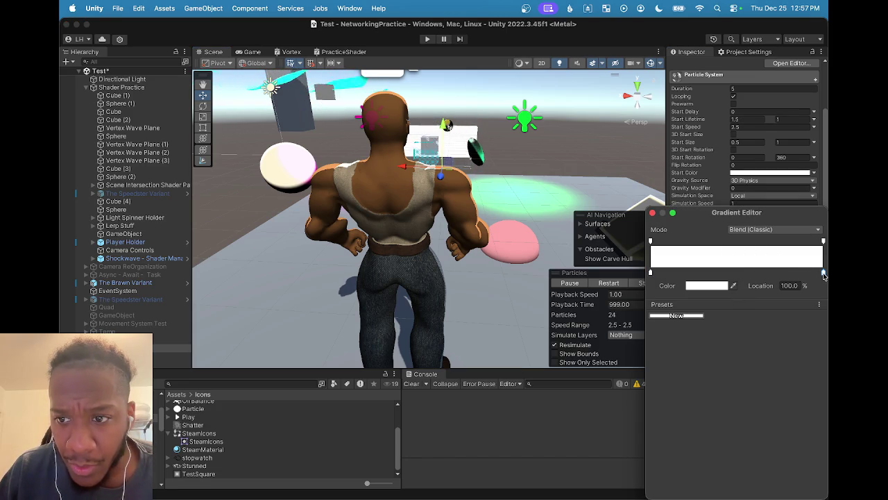
click(721, 288)
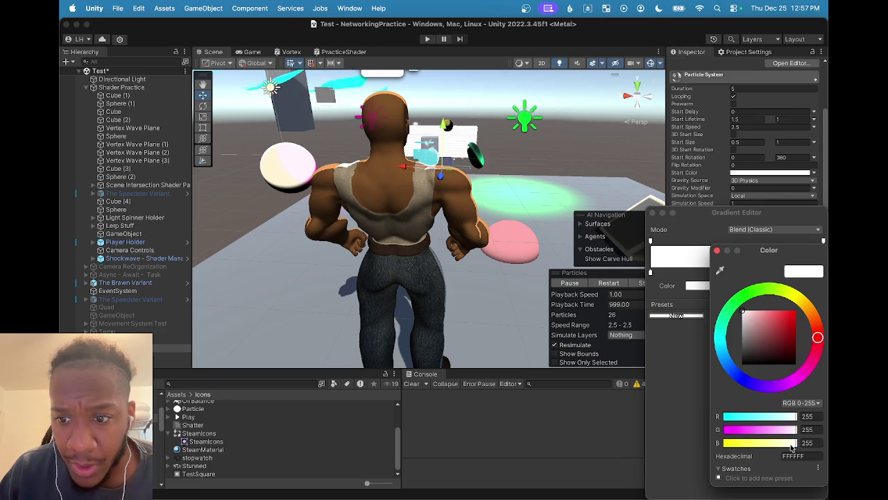
click(672, 397)
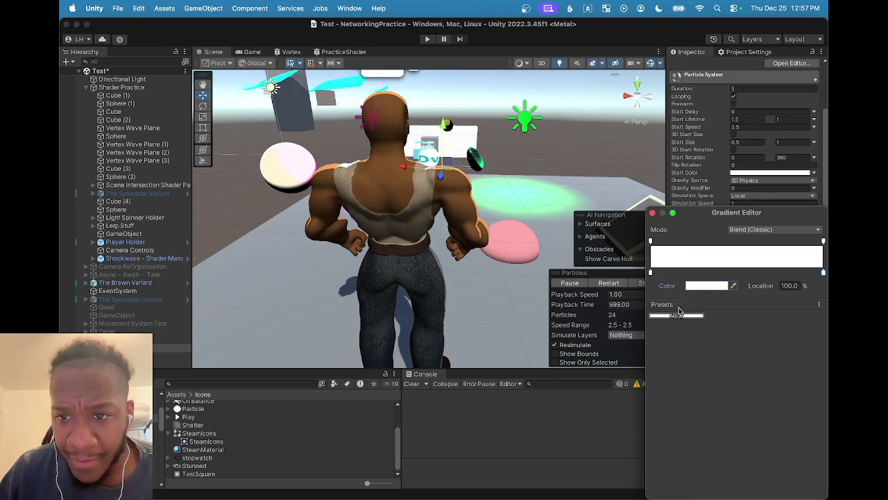
click(702, 286)
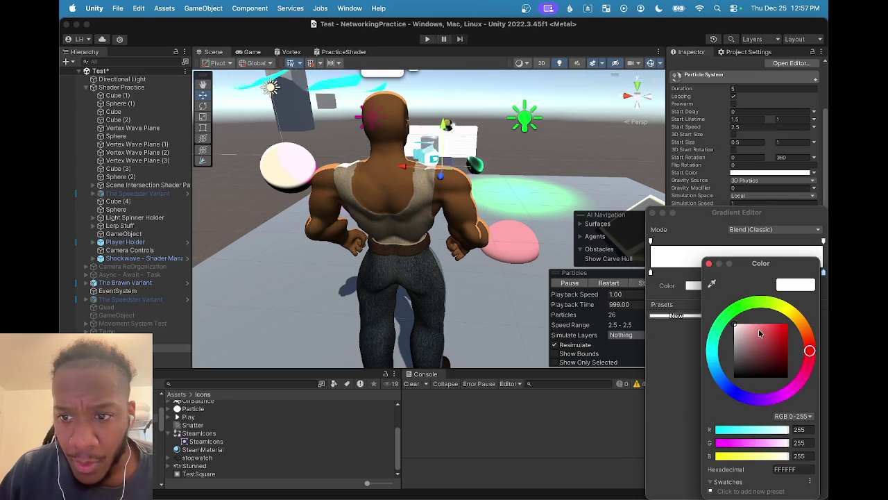
drag(759, 335, 817, 300)
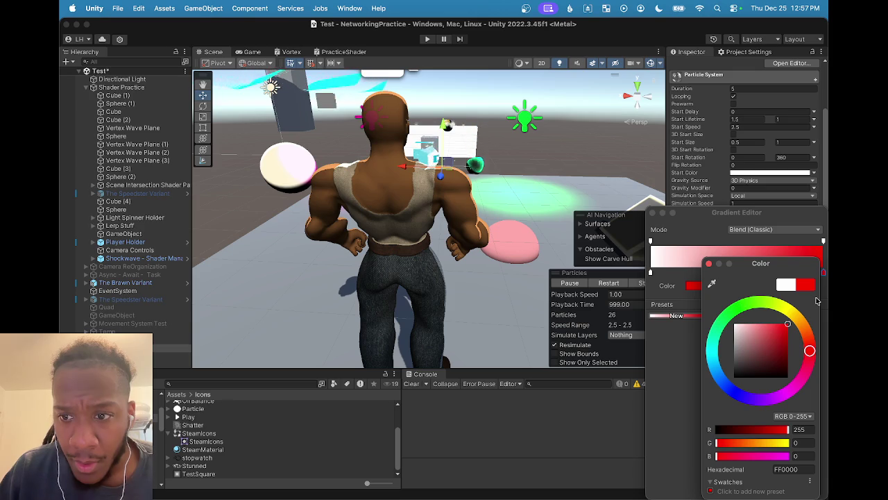
click(785, 284)
click(660, 423)
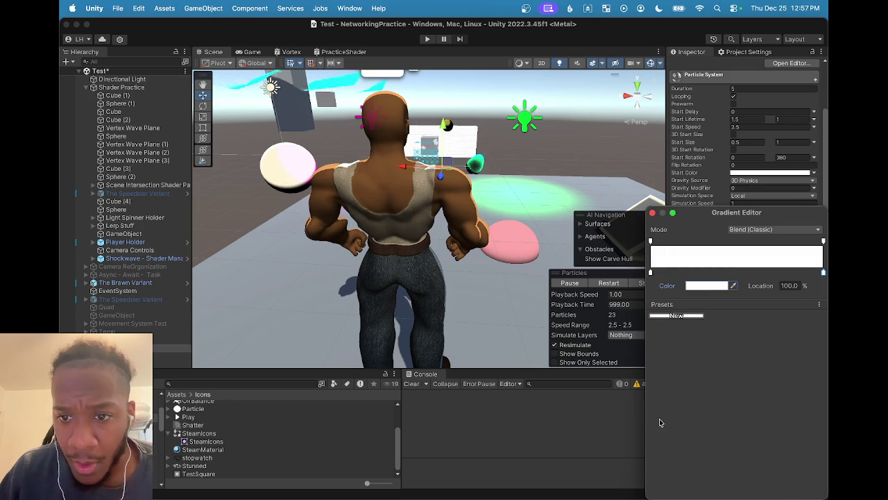
- Set the gradient mode to Blend (Perceptual), close the editor, and turn Color over Lifetime off
click(777, 231)
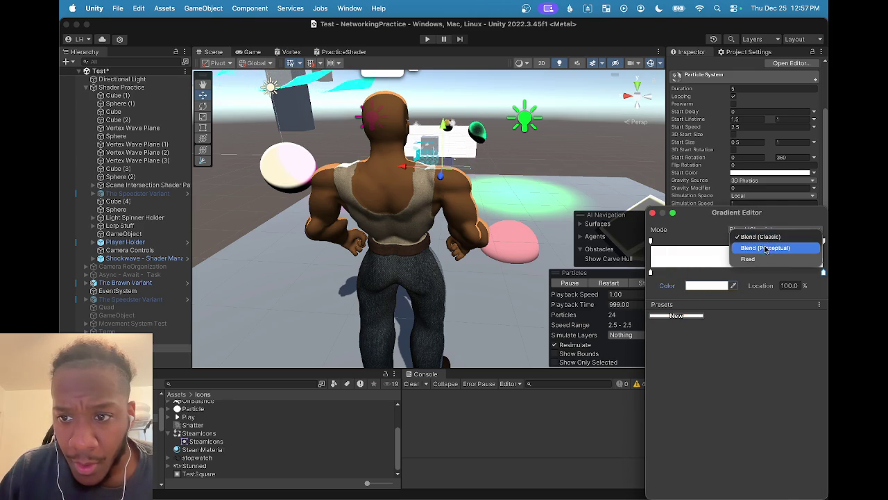
click(764, 248)
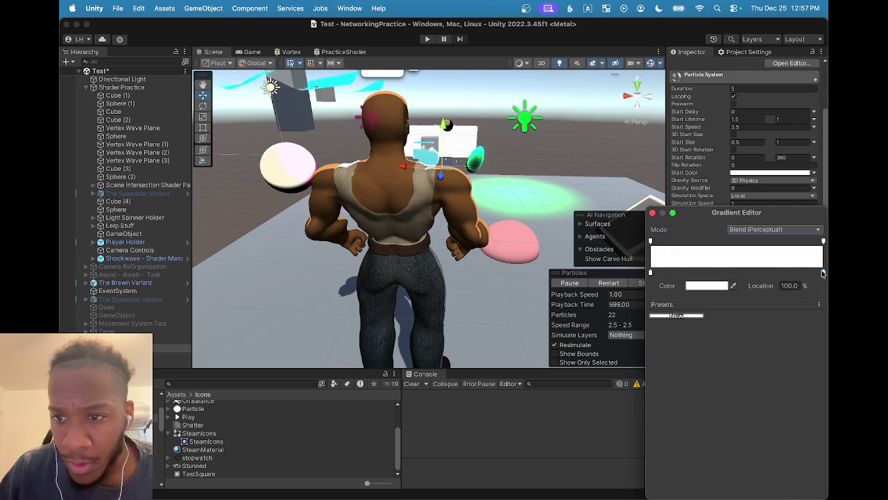
click(719, 286)
key(Escape)
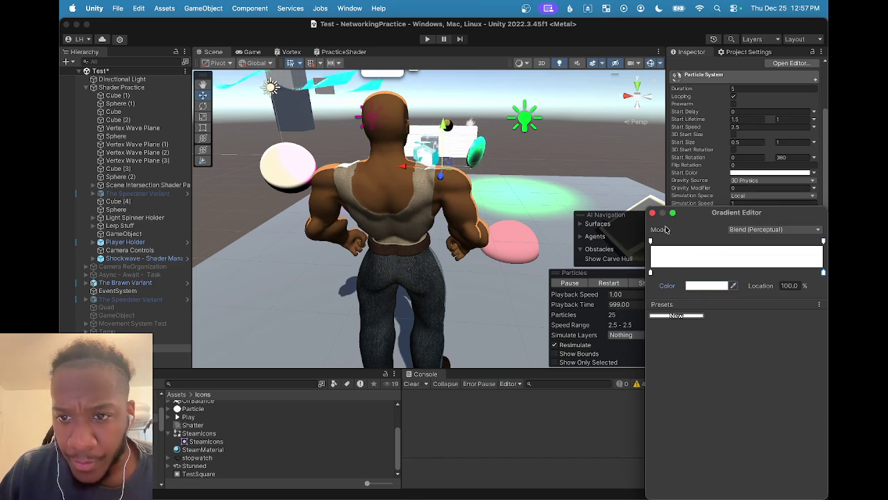
key(Escape)
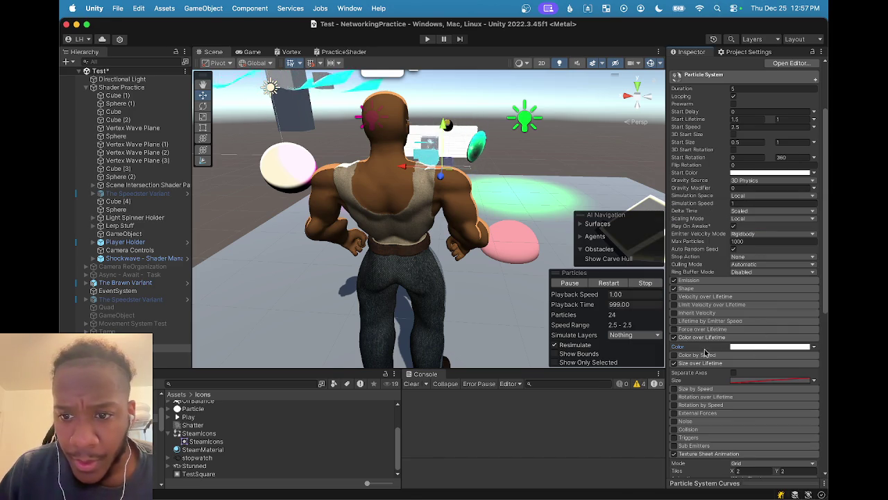
click(676, 338)
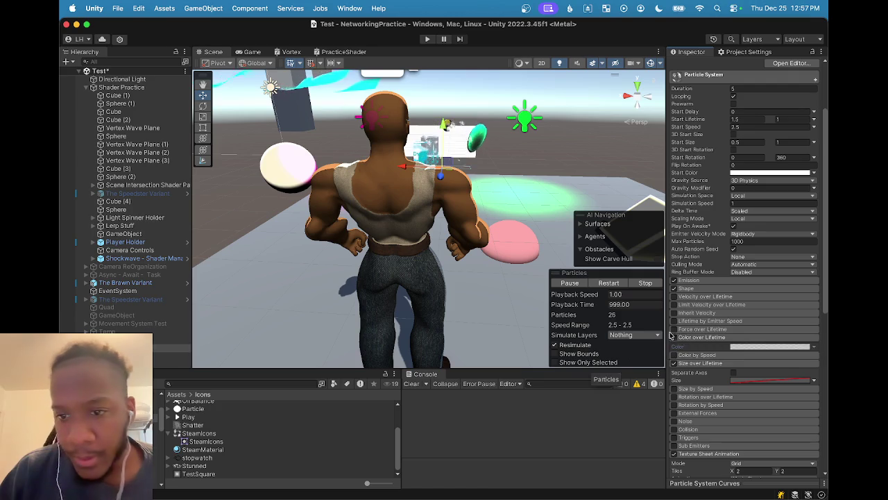
- Collapse Color over Lifetime and orbit the Scene view to inspect the shoulder sparkles
click(694, 338)
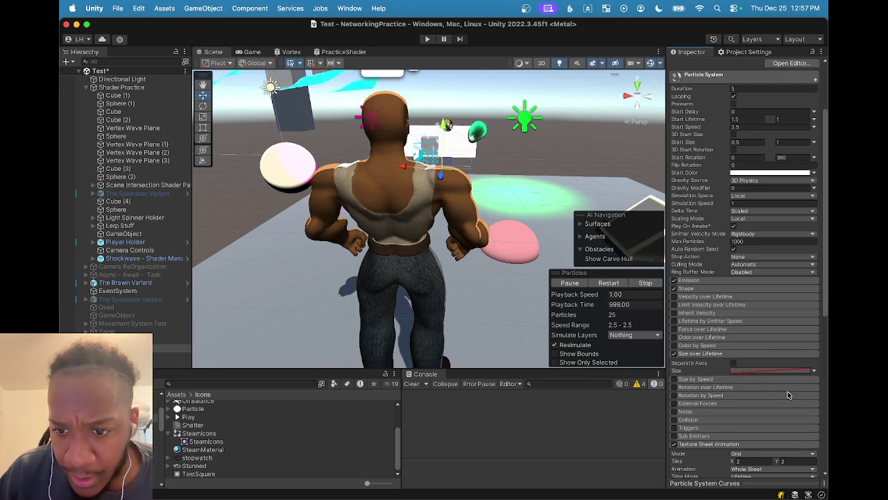
scroll(772, 391, down, 3)
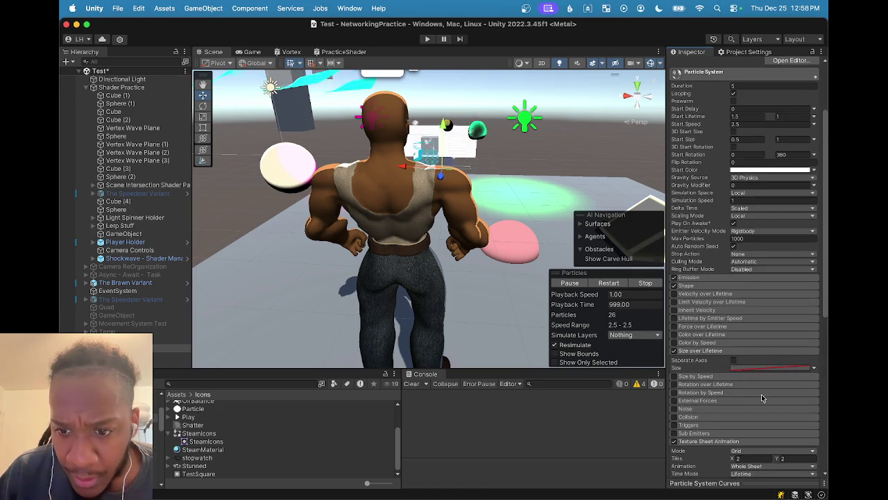
scroll(760, 399, down, 2)
mouse_move(464, 225)
mouse_down()
mouse_move(503, 246)
mouse_move(397, 256)
mouse_move(421, 257)
mouse_move(421, 301)
mouse_up()
scroll(422, 301, down, 5)
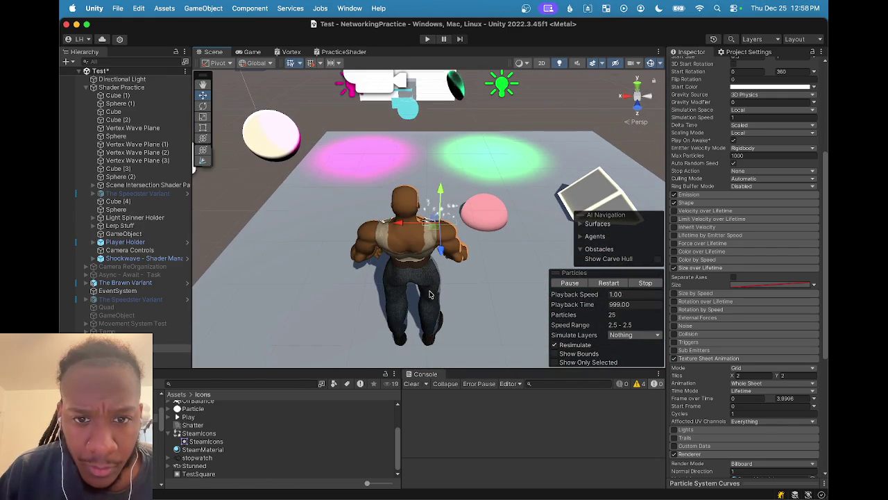
scroll(429, 295, up, 4)
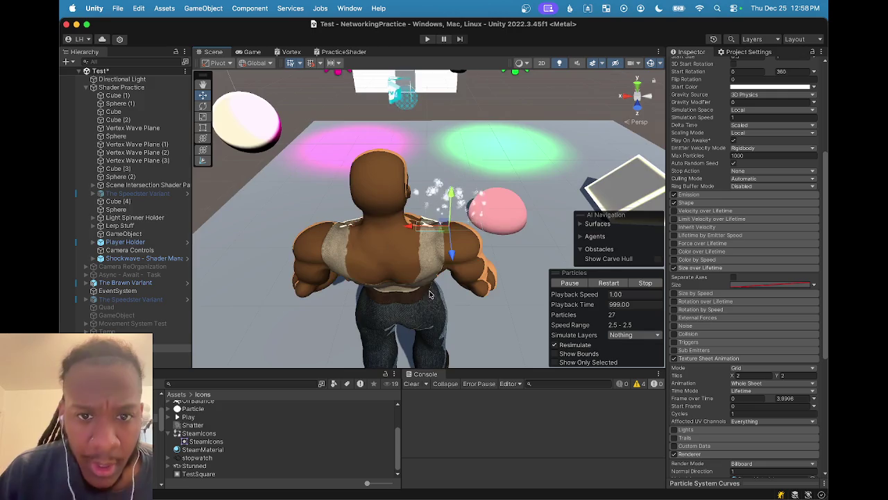
drag(429, 295, 444, 240)
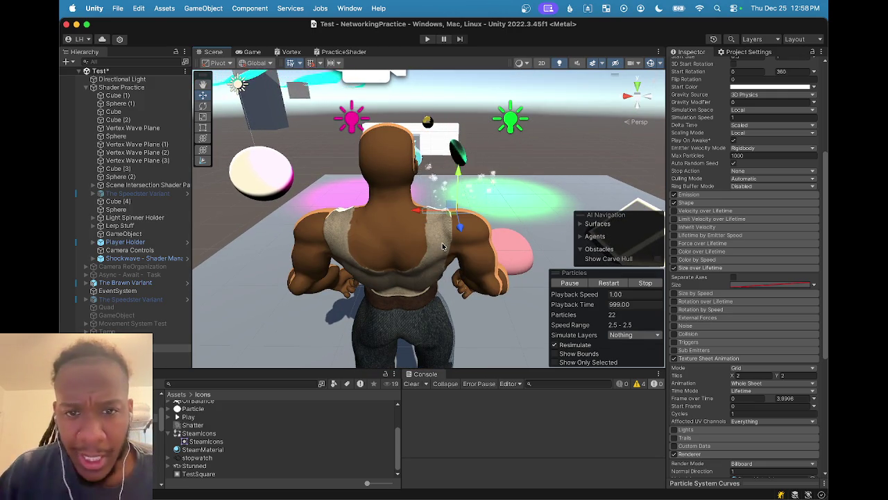
scroll(697, 222, up, 3)
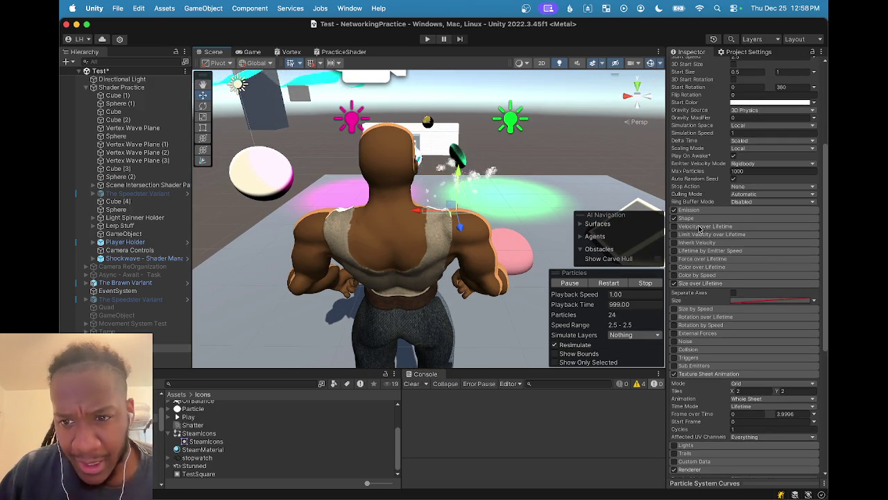
scroll(700, 232, up, 3)
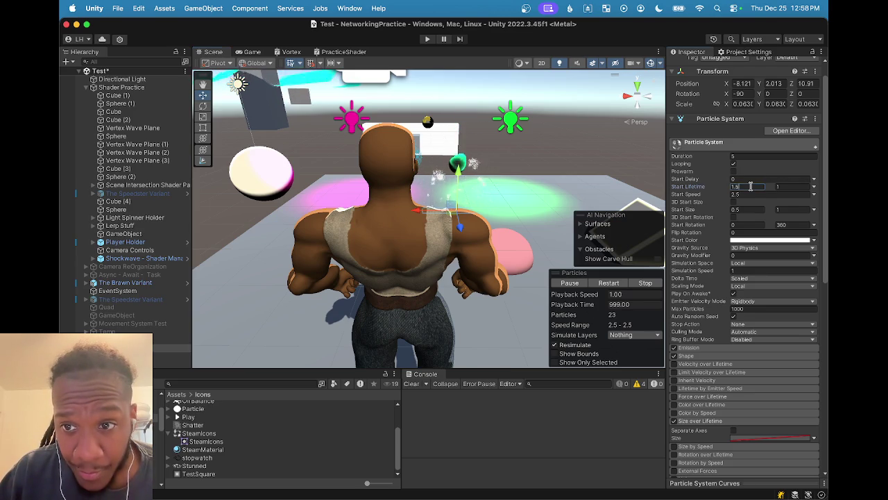
- Set Start Lifetime to 3 and Start Speed to 1.25
click(750, 186)
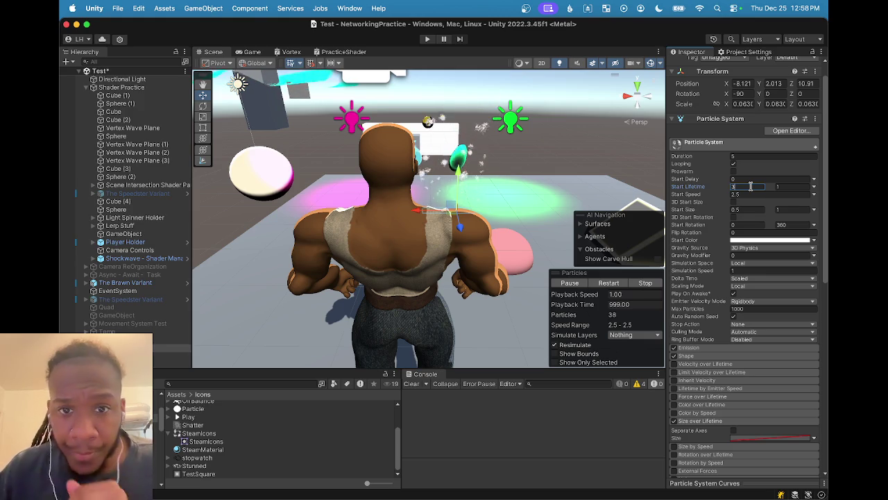
text(3)
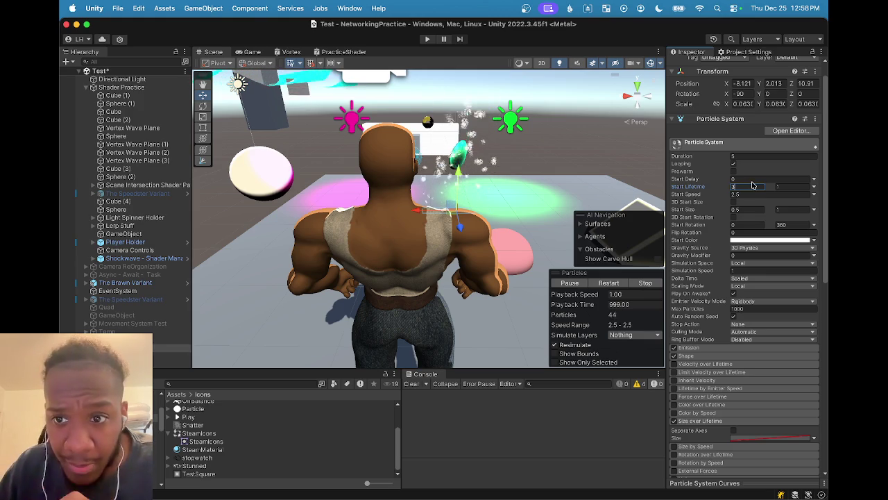
click(752, 195)
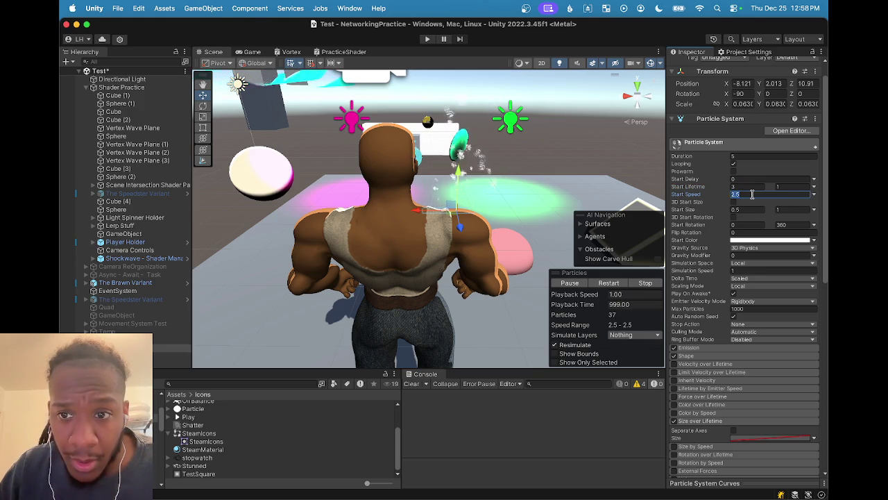
click(752, 194)
key(BackSpace)
key(BackSpace)
key(BackSpace)
text(1.25)
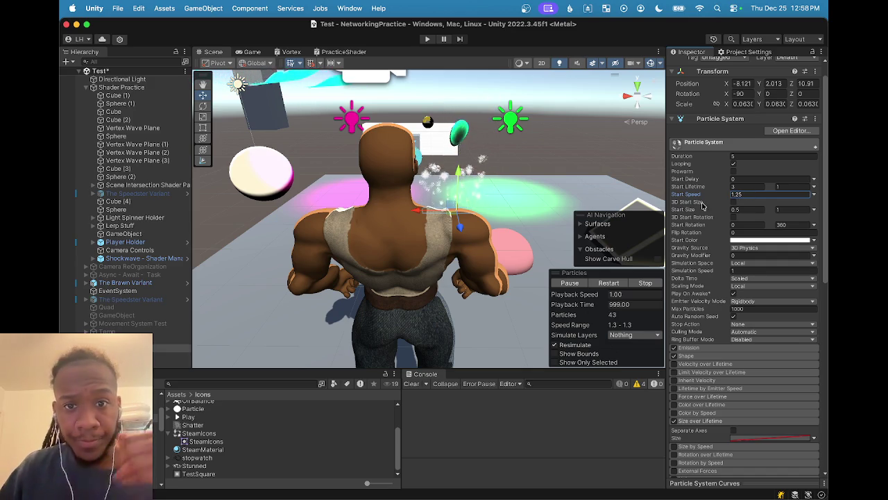
mouse_move(697, 200)
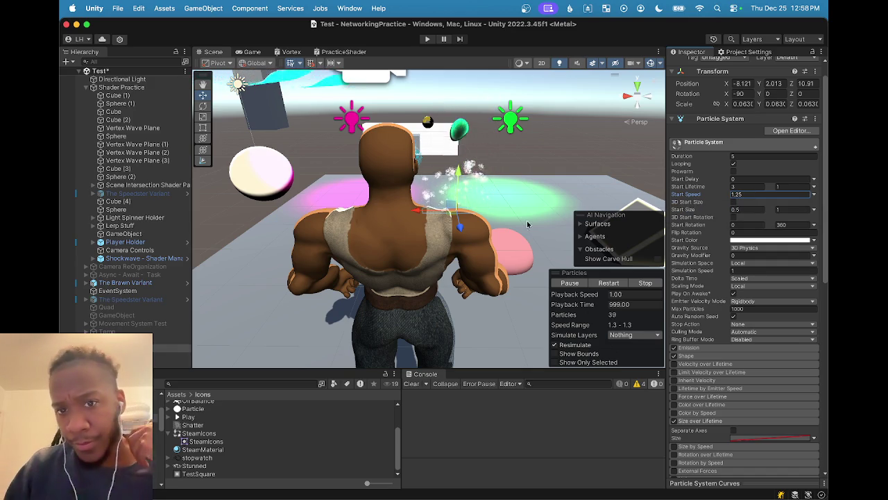
- Scroll down to bring the Size over Lifetime module into view
scroll(513, 218, up, 2)
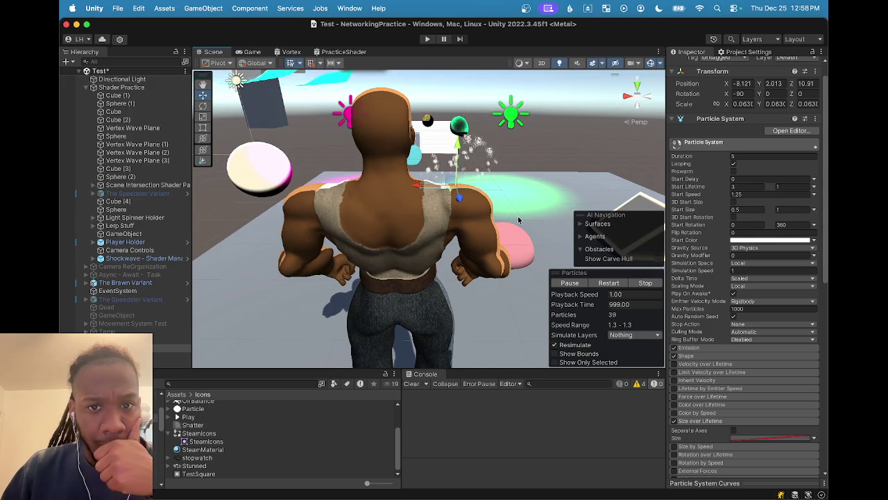
scroll(518, 216, down, 3)
scroll(487, 234, up, 3)
scroll(485, 250, down, 4)
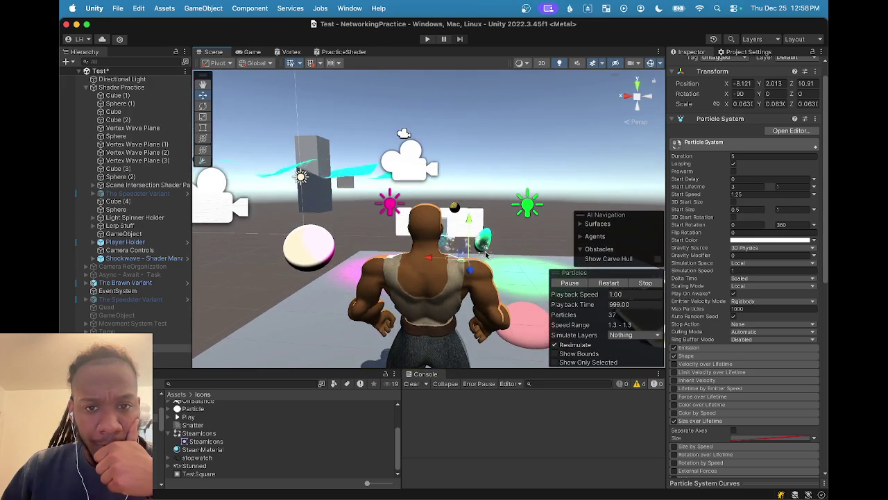
scroll(486, 255, up, 1)
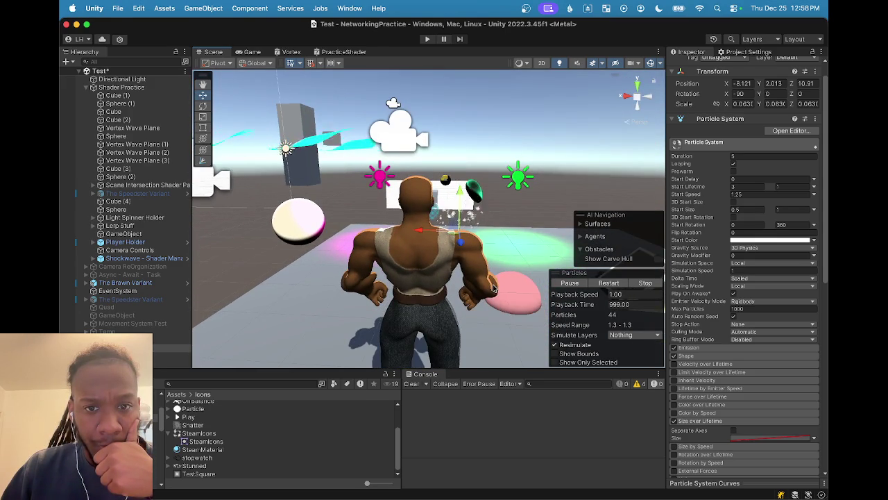
scroll(487, 270, up, 3)
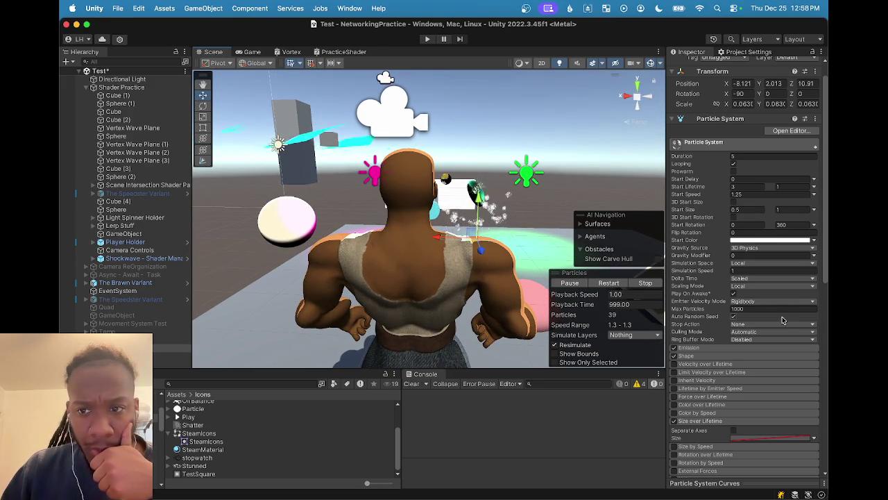
scroll(791, 319, down, 5)
- Open the Size field's context menu and mode list, then dismiss both unchanged
right_click(814, 322)
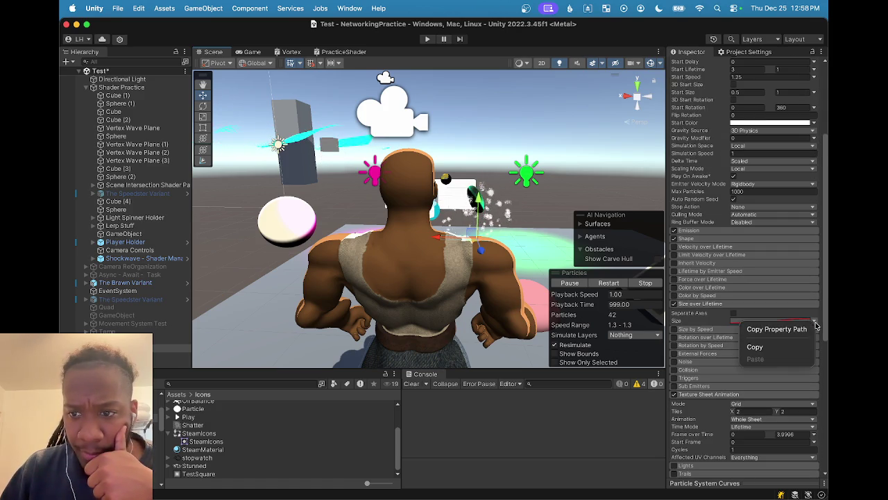
click(815, 321)
click(815, 321)
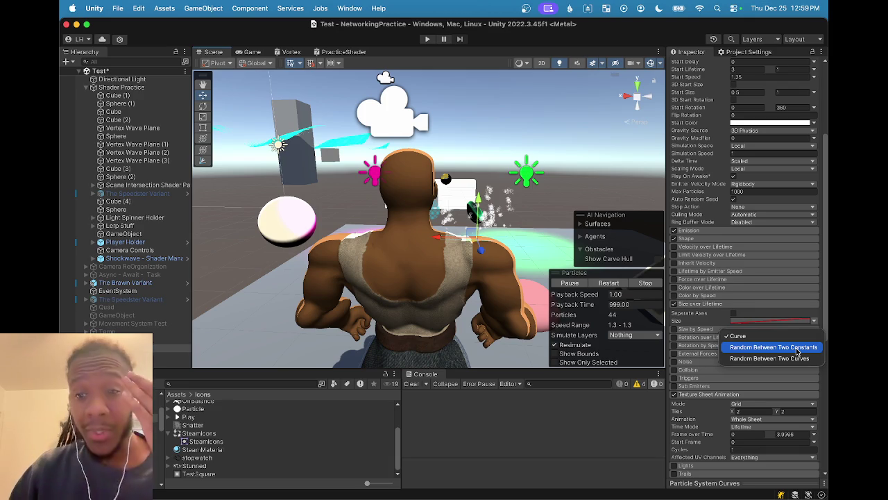
click(739, 321)
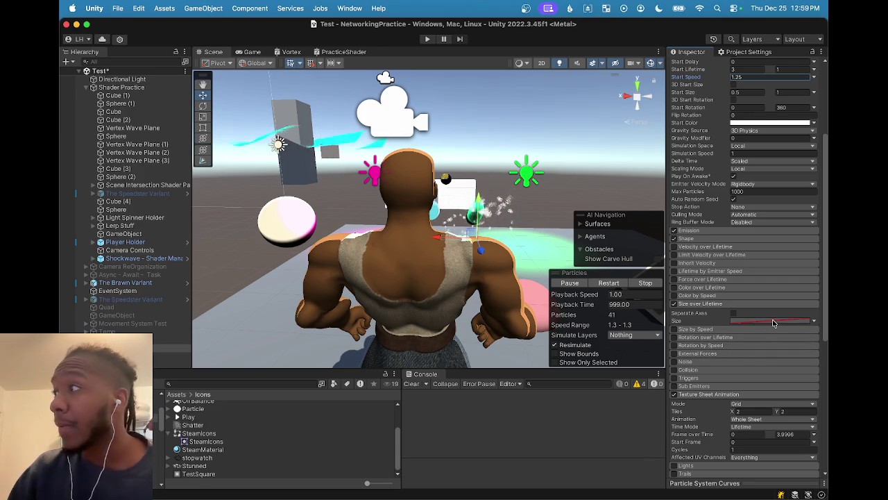
click(682, 323)
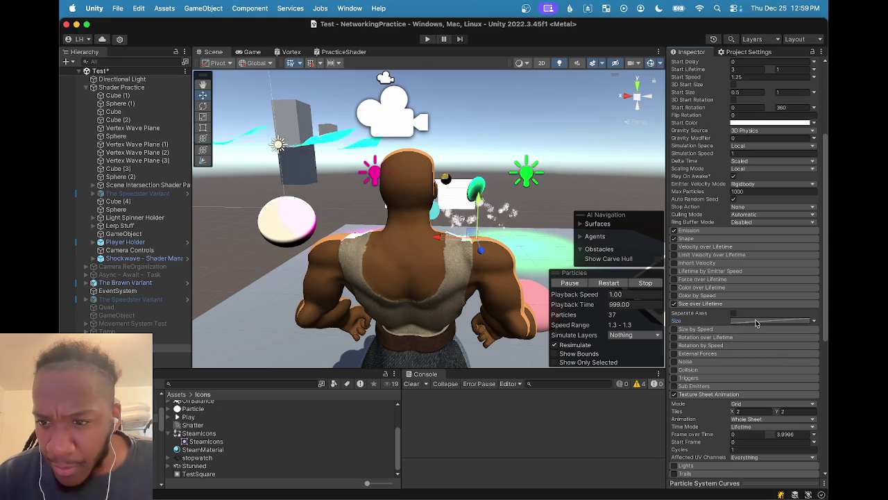
- Show the Size curve in the curves editor and list the Size modes again
click(816, 323)
click(796, 324)
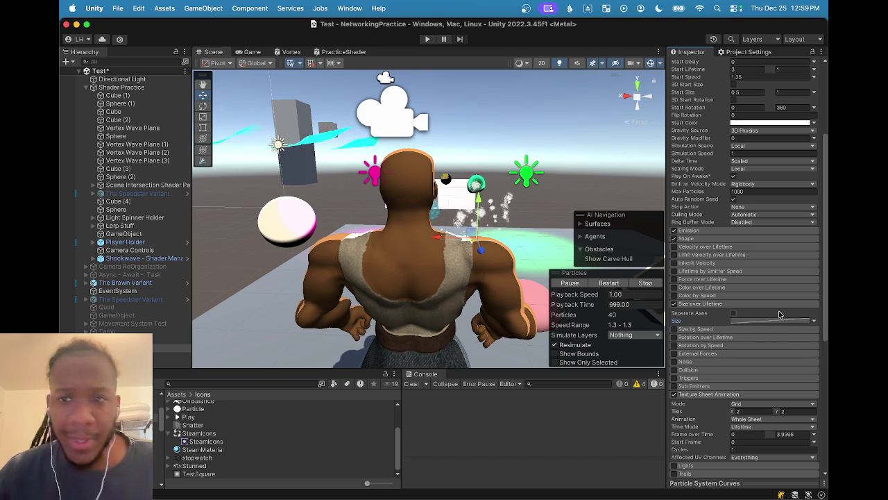
click(779, 323)
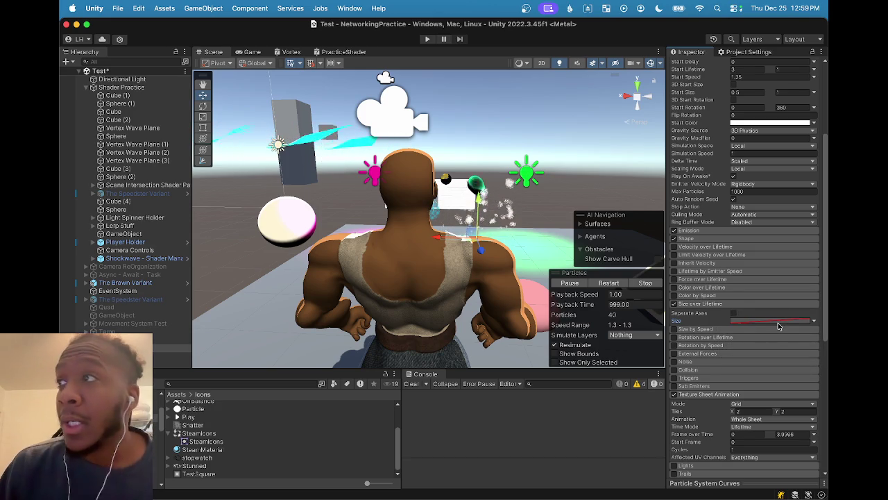
click(779, 323)
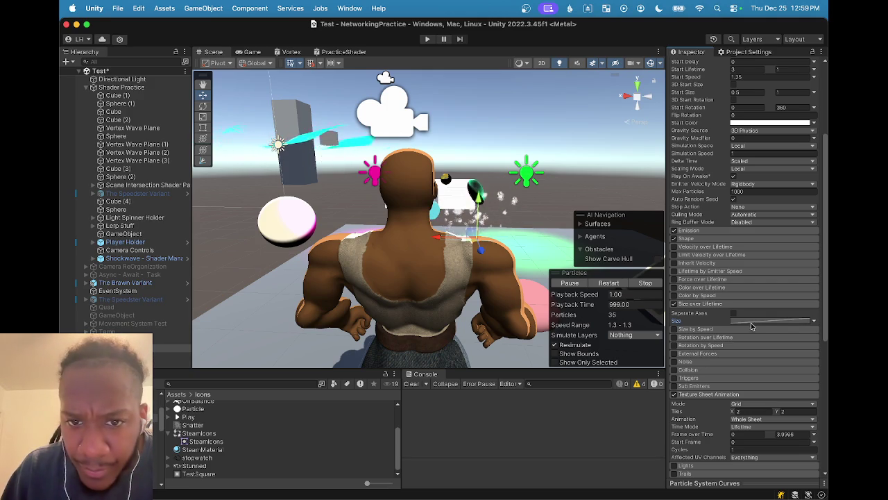
click(750, 322)
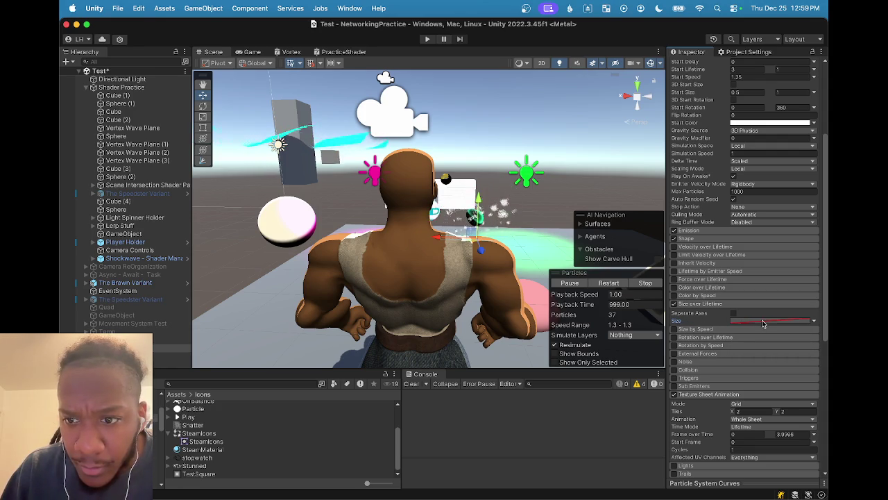
click(814, 321)
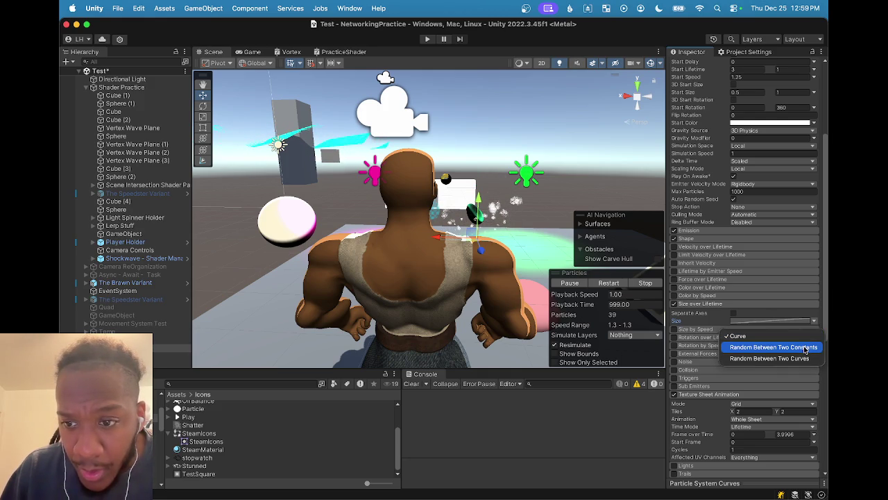
- Switch Size to Random Between Two Constants with the first constant set to 1
click(805, 348)
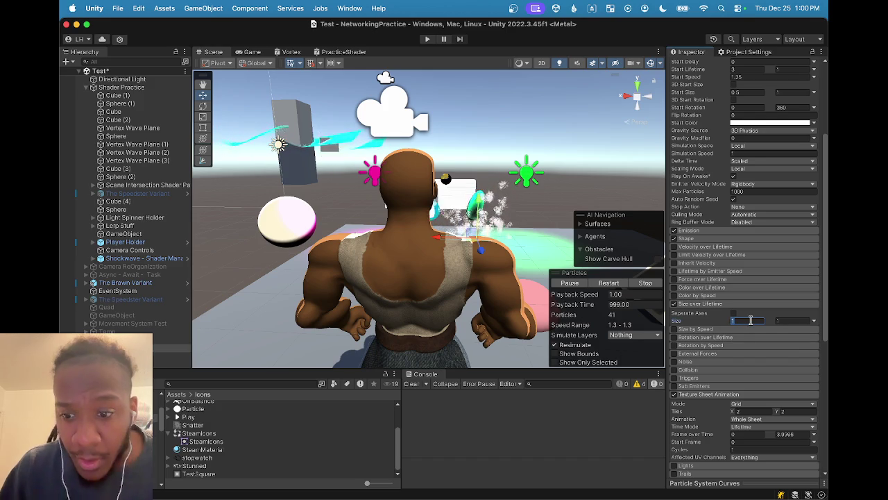
text(1)
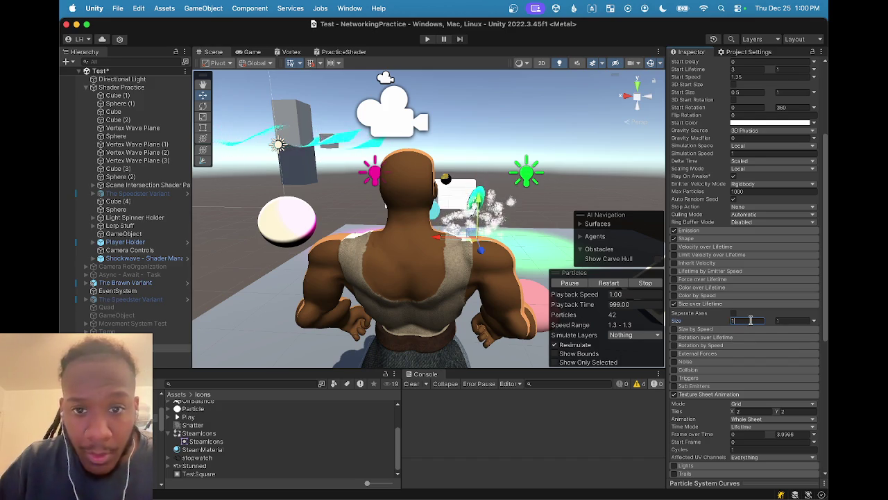
click(790, 320)
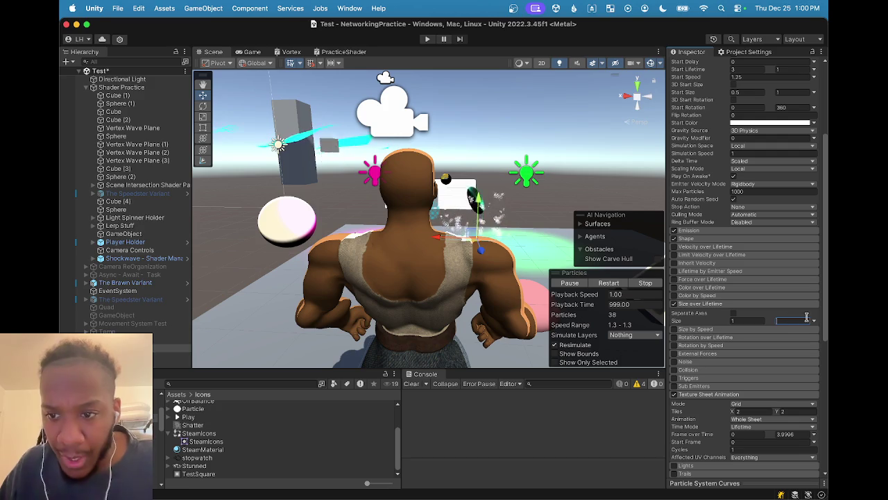
click(814, 321)
- Switch Size back to Curve and restore the editor window to full screen
click(772, 337)
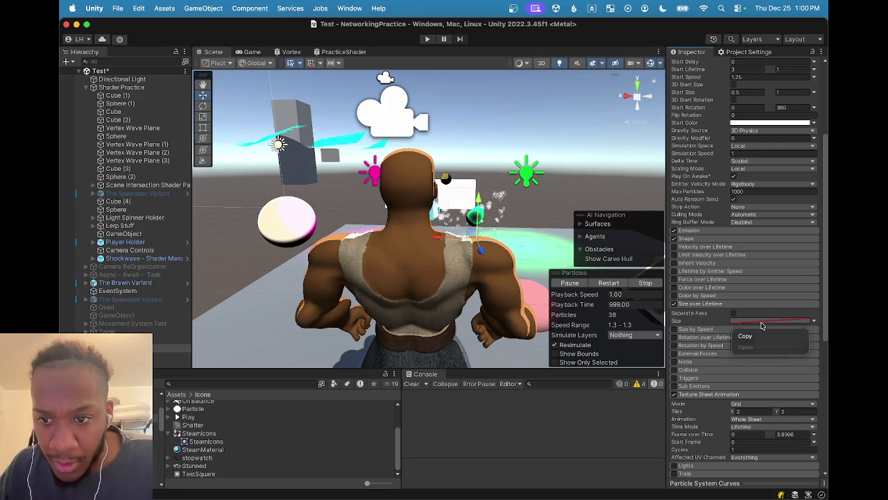
mouse_move(611, 23)
mouse_down()
mouse_move(278, 278)
mouse_move(486, 148)
mouse_move(689, 93)
mouse_move(426, 61)
mouse_up()
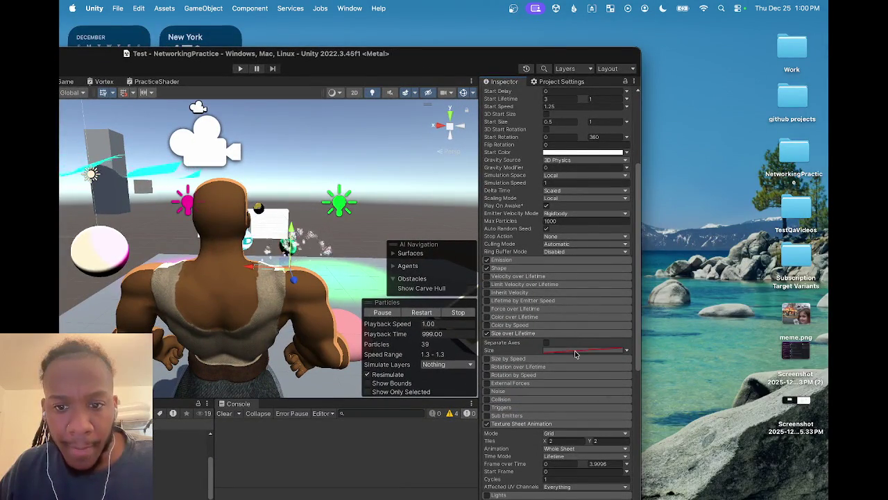
double_click(416, 55)
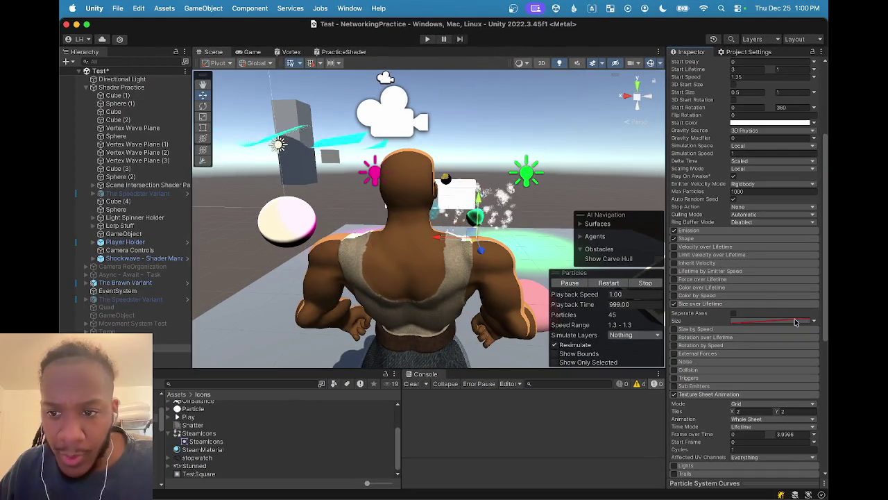
- Check the Size curve's context menu and mode list, keeping it on Curve
right_click(789, 322)
click(754, 319)
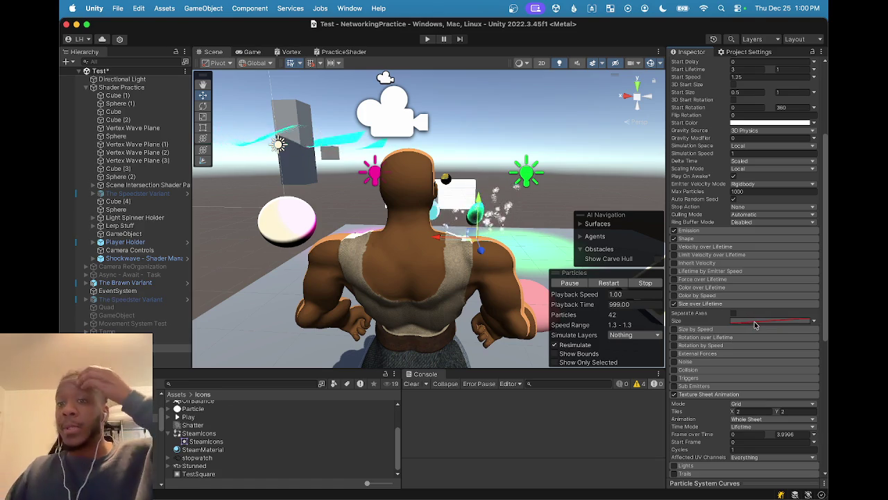
click(781, 322)
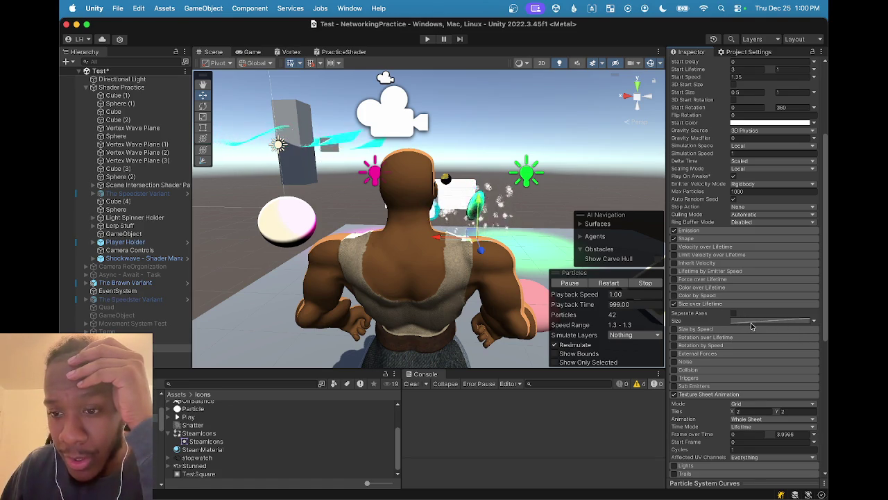
right_click(740, 325)
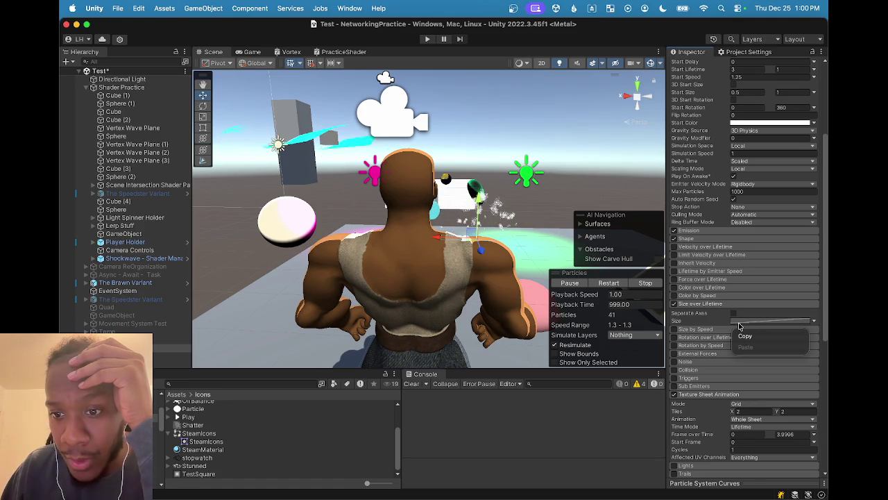
key(Escape)
right_click(751, 323)
key(Escape)
click(814, 323)
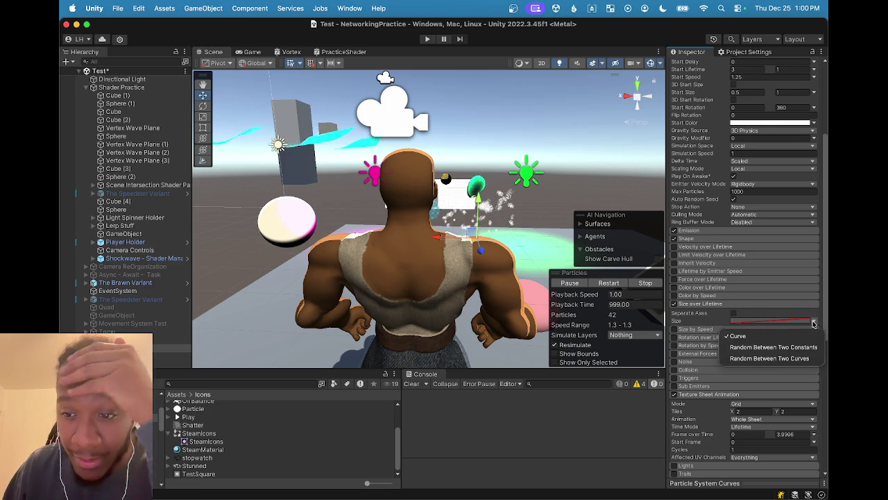
click(706, 331)
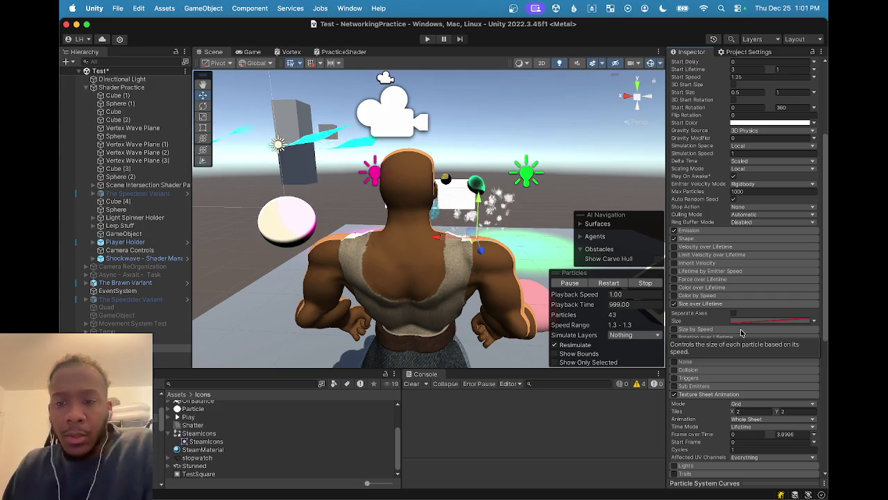
scroll(646, 306, up, 2)
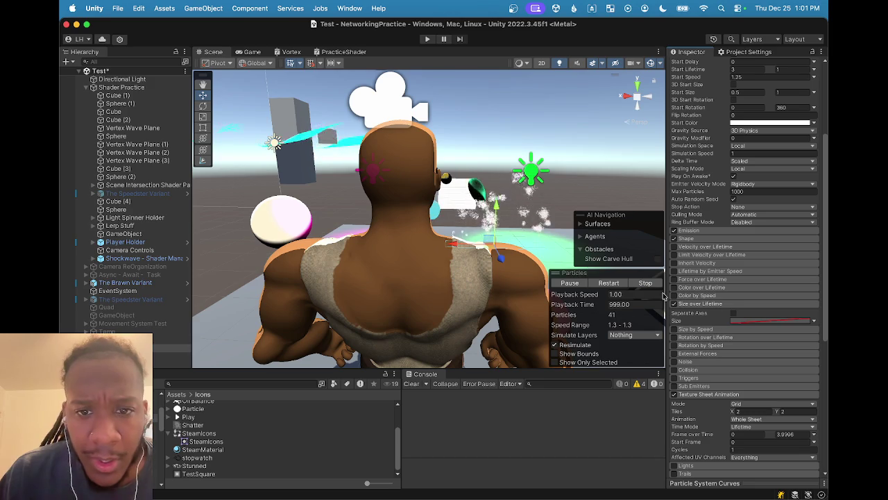
scroll(681, 303, down, 1)
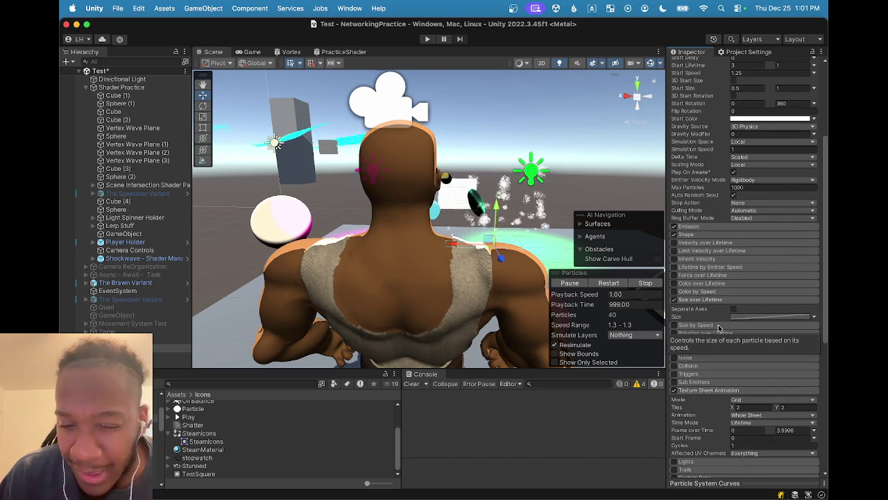
scroll(715, 324, down, 1)
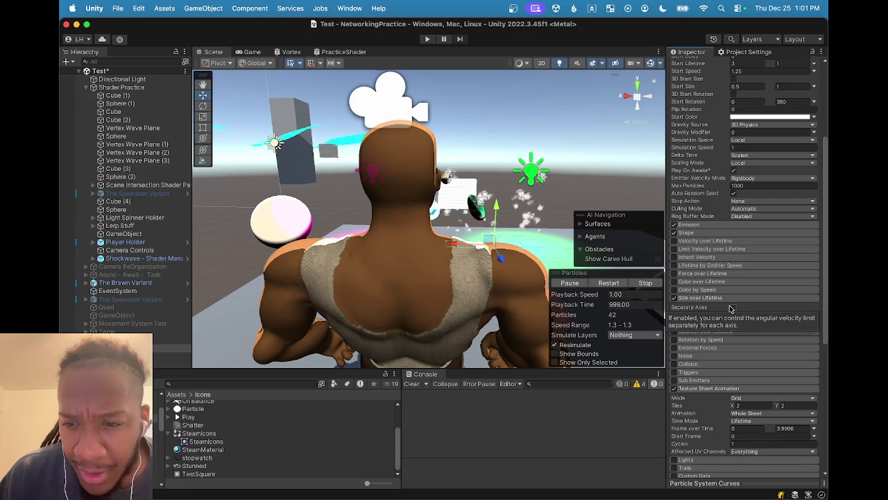
scroll(712, 312, down, 2)
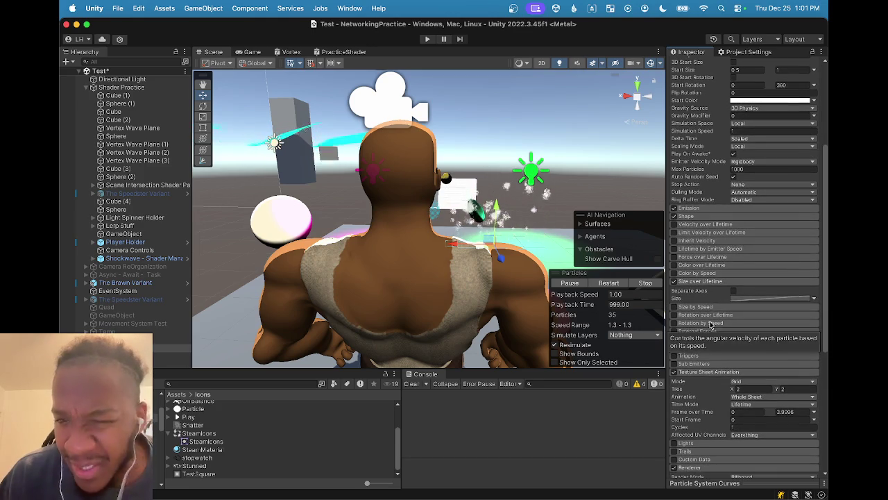
scroll(717, 303, down, 3)
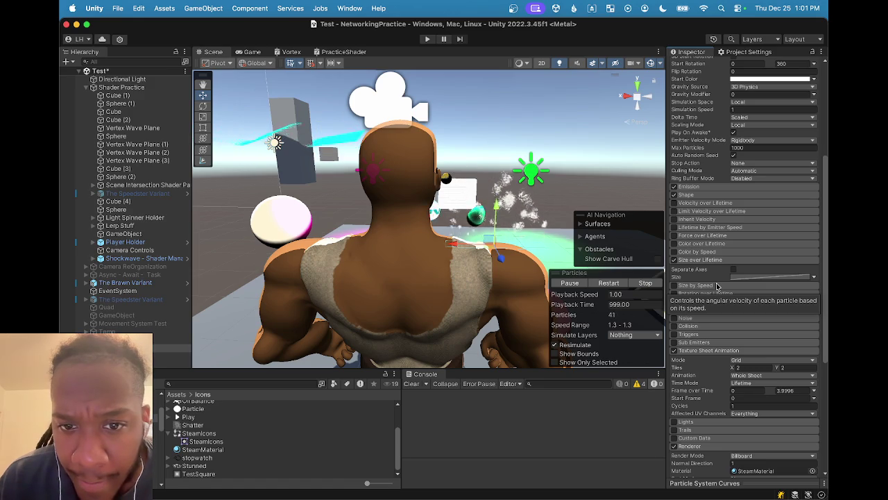
scroll(717, 287, down, 5)
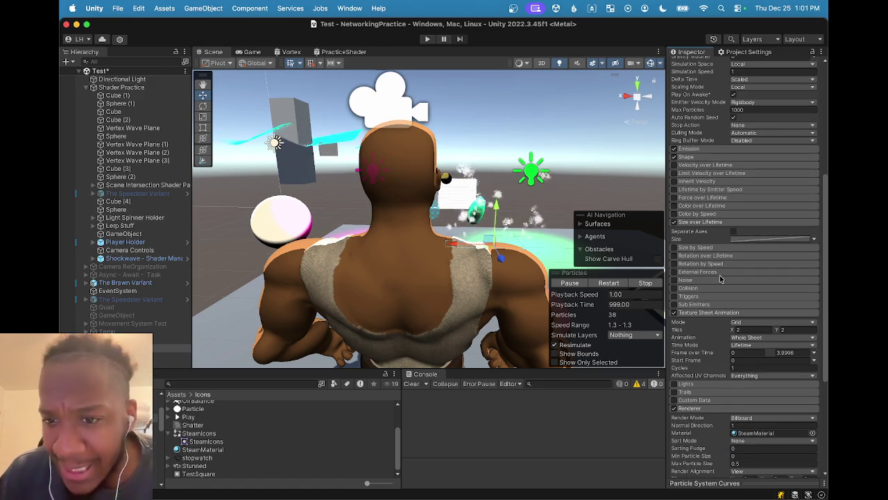
scroll(721, 275, down, 8)
scroll(727, 373, down, 5)
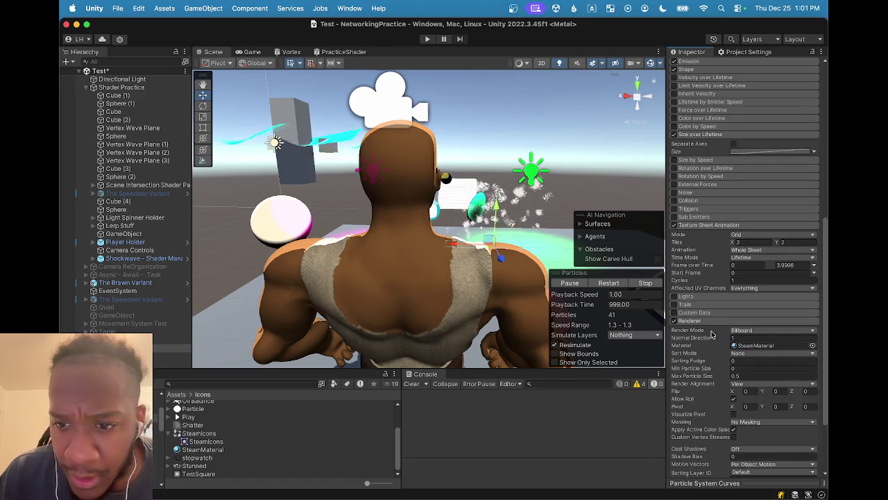
click(673, 304)
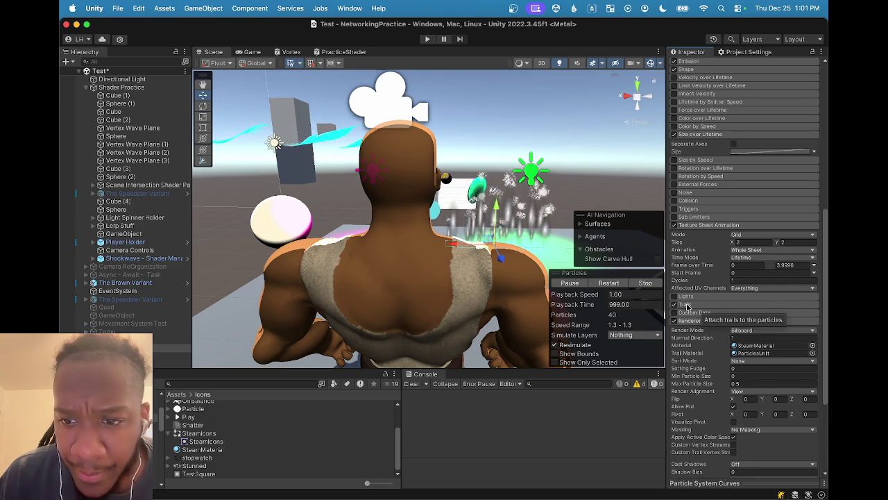
click(686, 305)
click(748, 314)
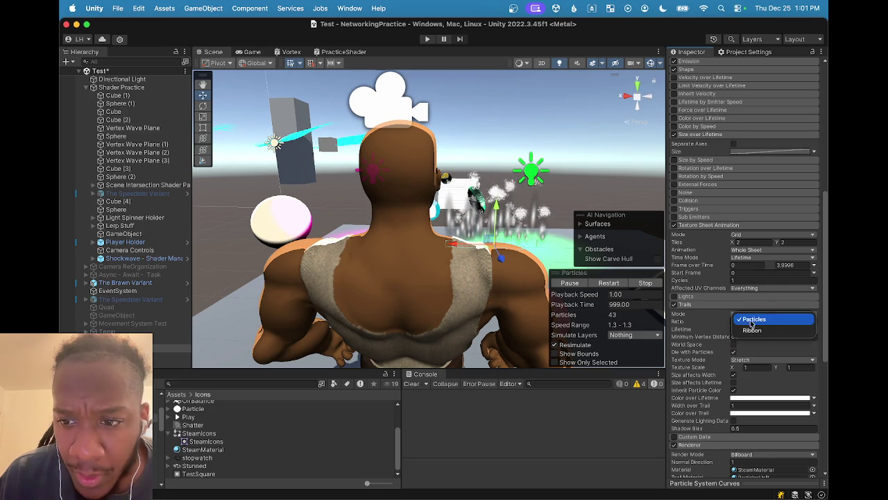
click(750, 329)
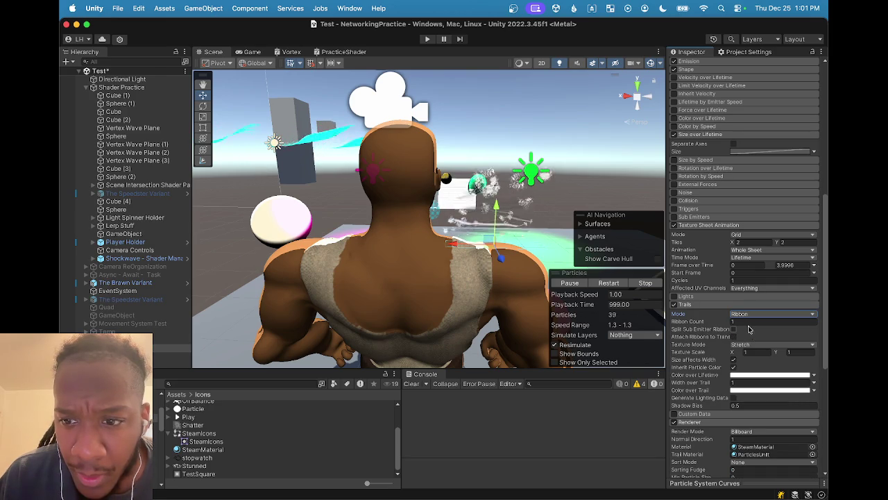
click(751, 316)
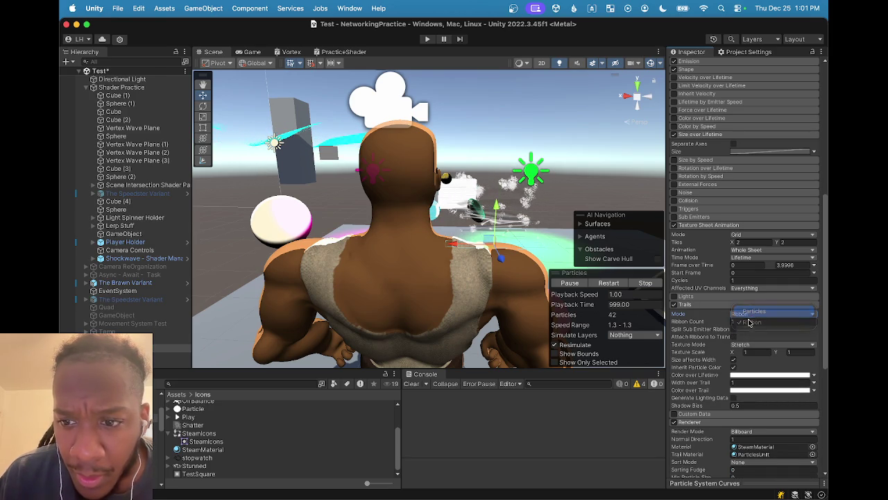
click(750, 310)
click(674, 304)
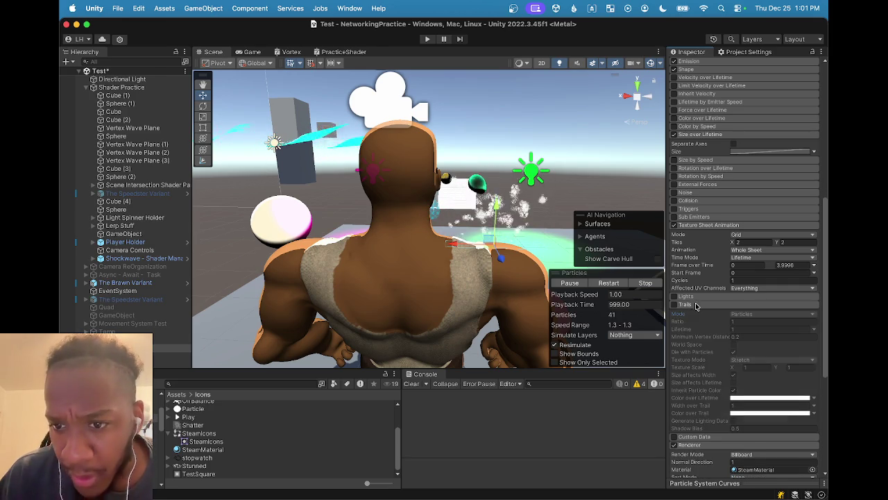
click(699, 305)
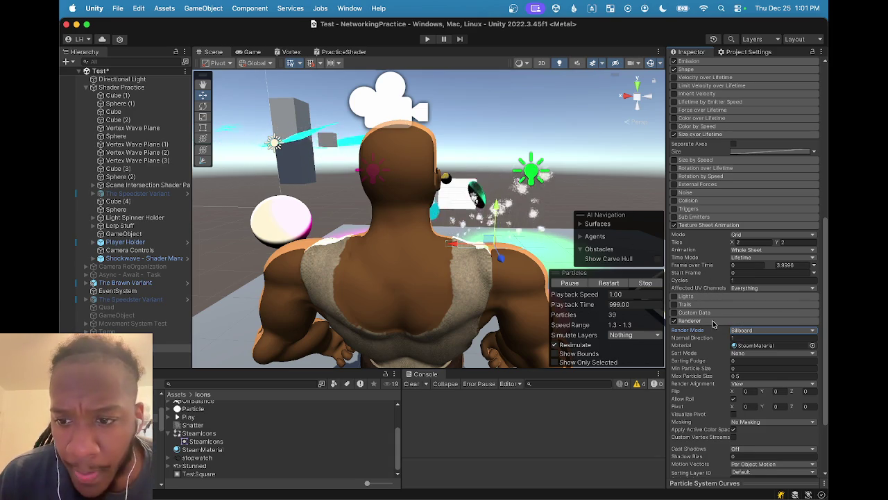
scroll(714, 319, down, 1)
scroll(713, 321, down, 4)
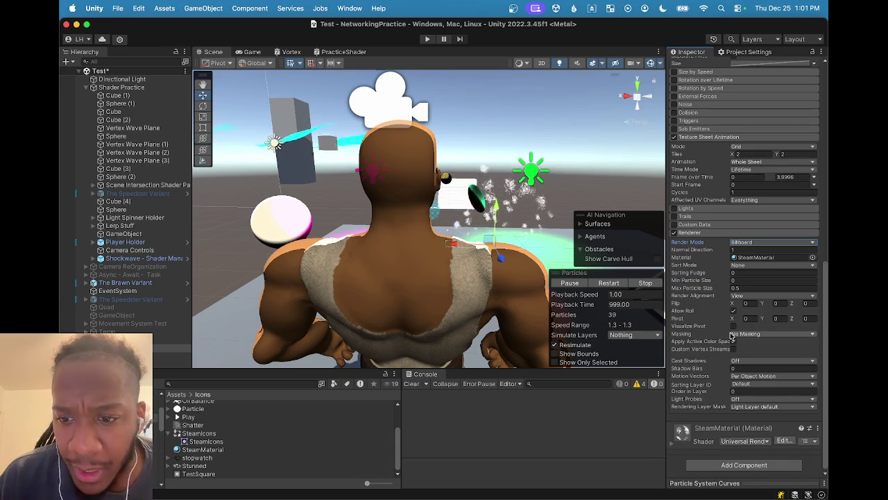
scroll(732, 335, up, 4)
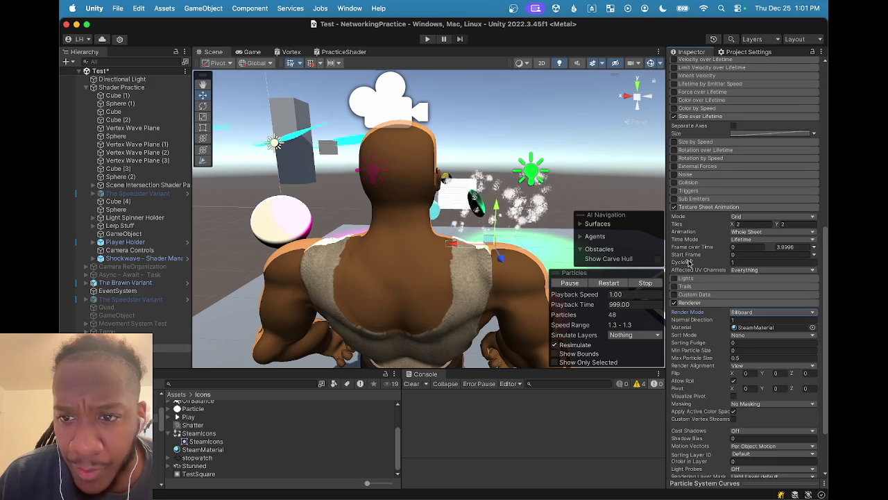
scroll(692, 231, up, 2)
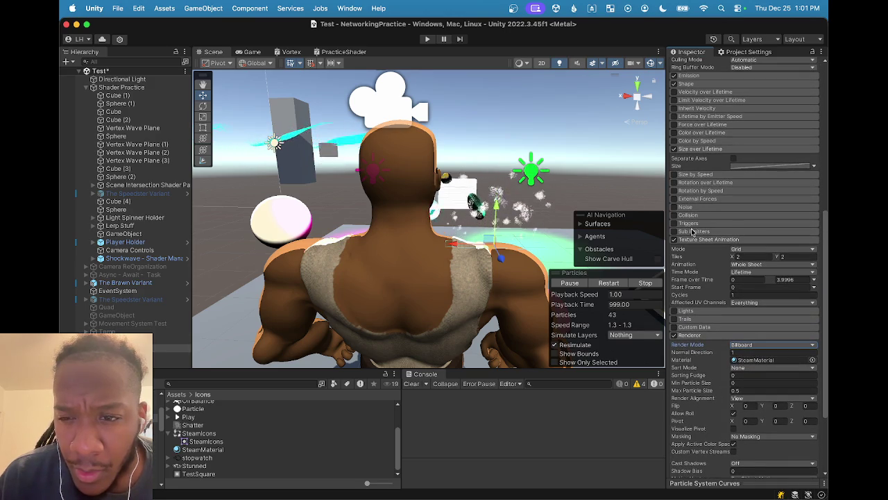
scroll(696, 221, up, 8)
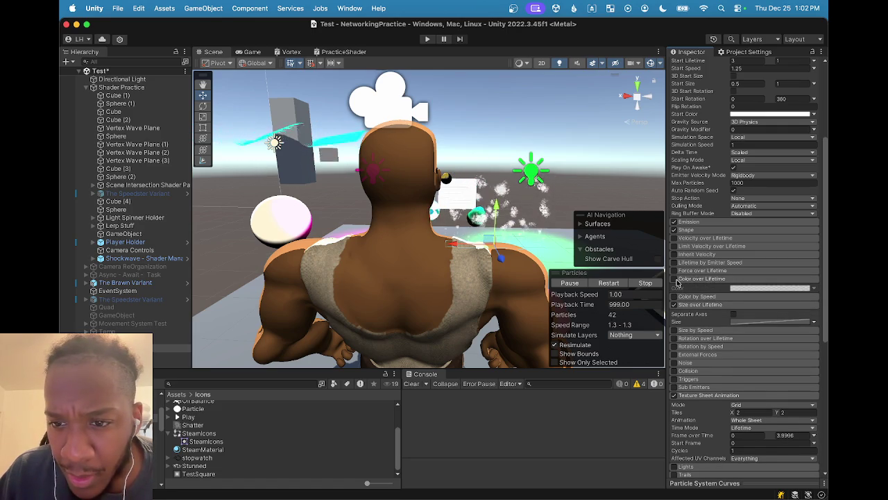
click(677, 281)
click(677, 280)
click(689, 280)
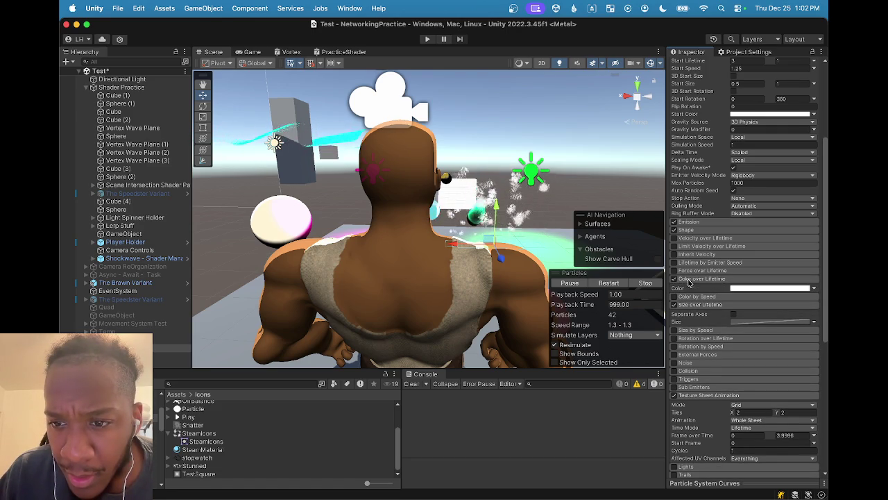
click(769, 291)
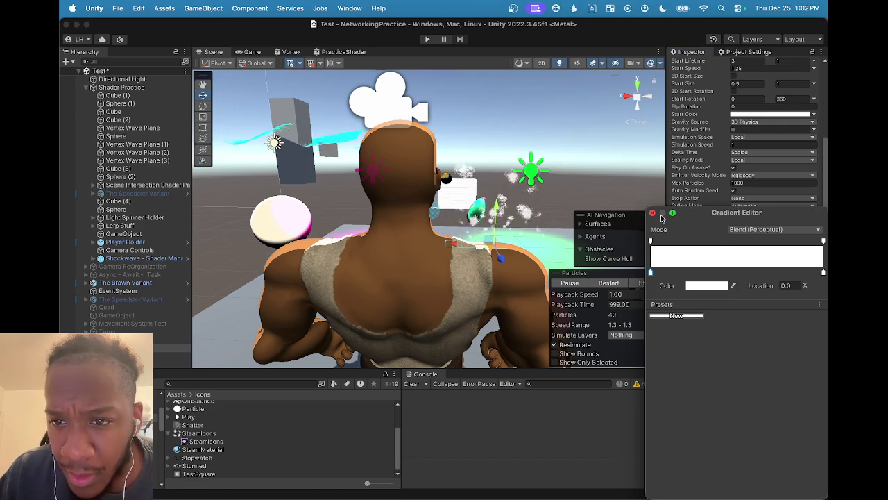
click(657, 216)
click(814, 288)
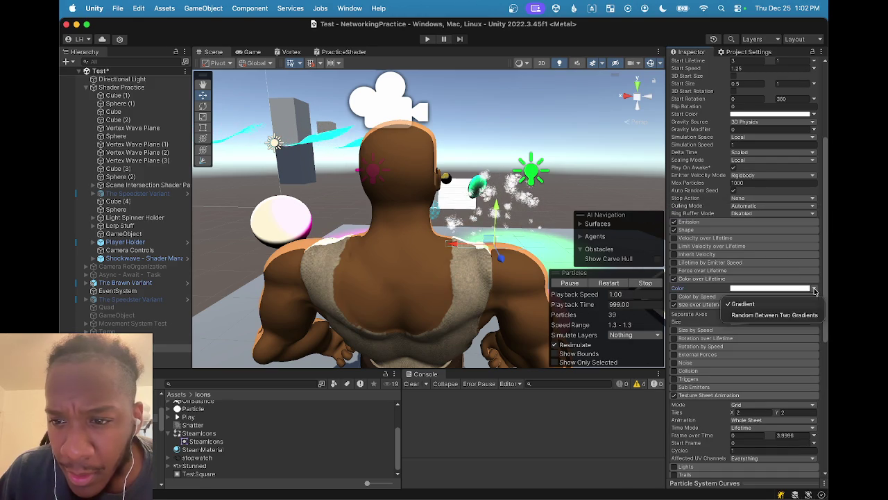
click(763, 290)
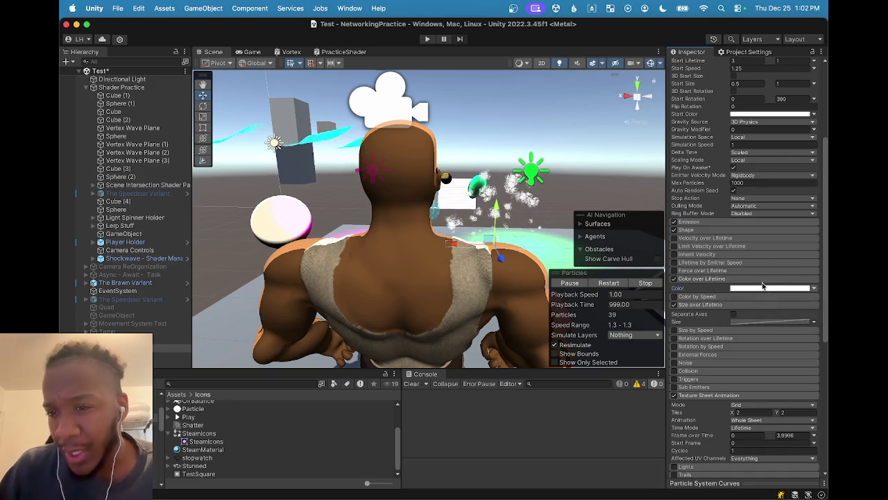
click(764, 291)
click(726, 288)
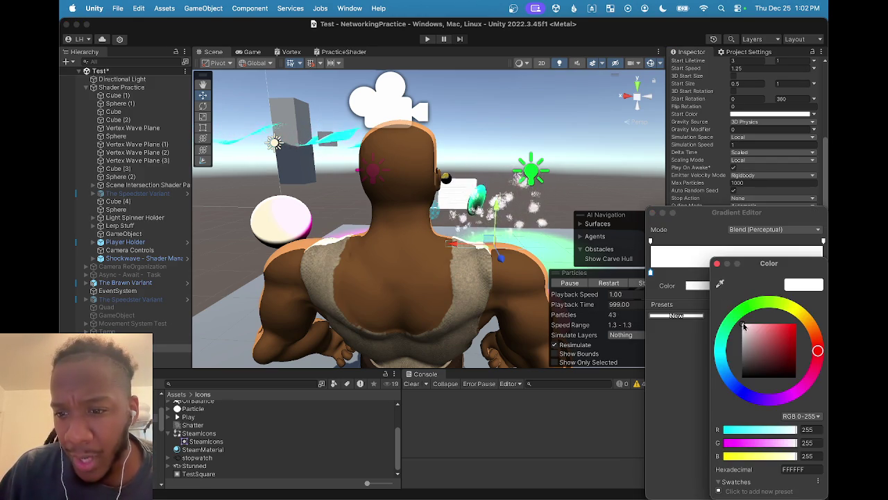
click(717, 264)
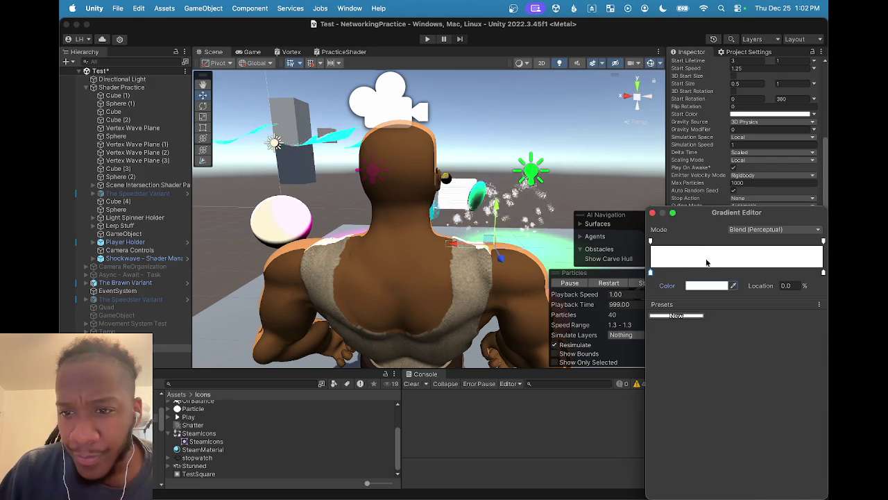
click(653, 213)
click(676, 280)
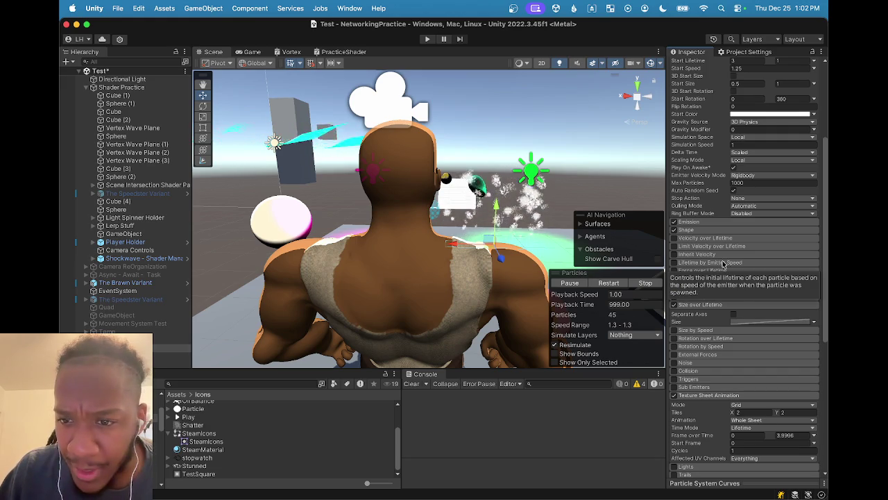
scroll(701, 243, up, 2)
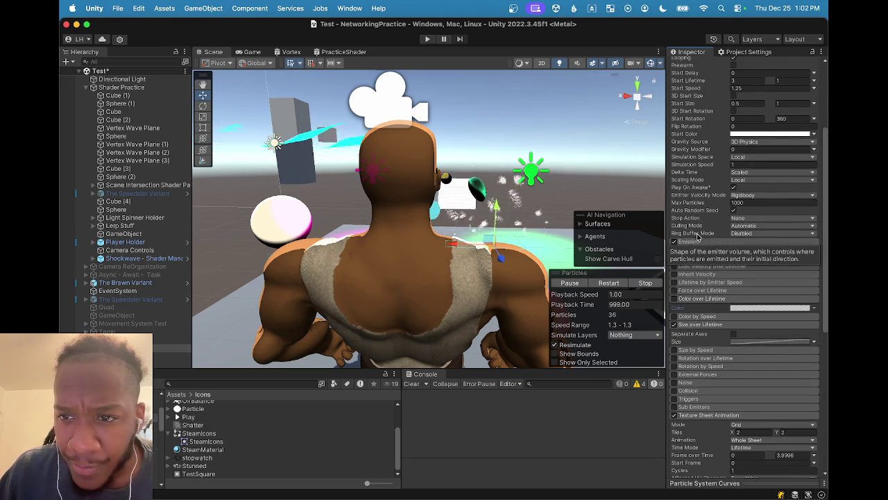
scroll(699, 236, up, 1)
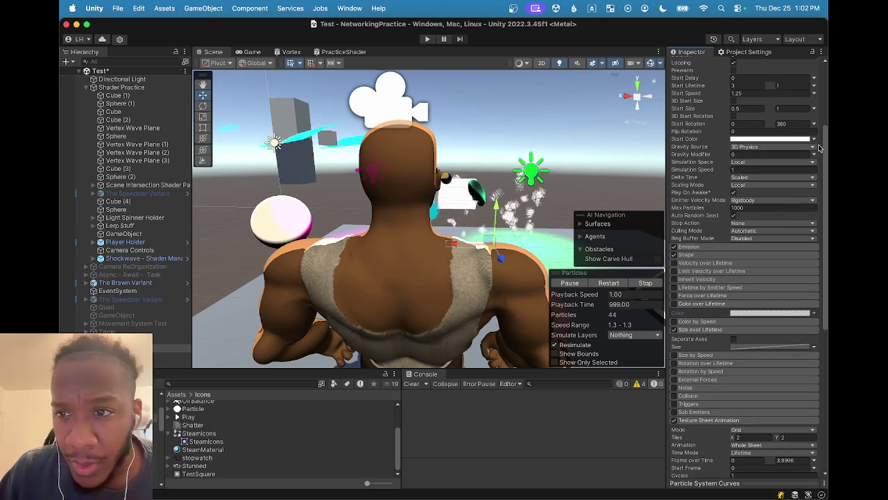
click(795, 140)
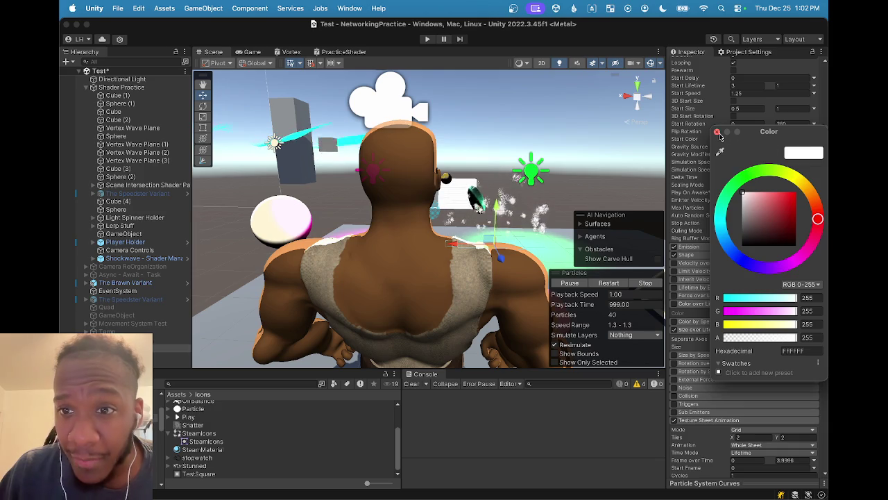
click(718, 133)
click(813, 143)
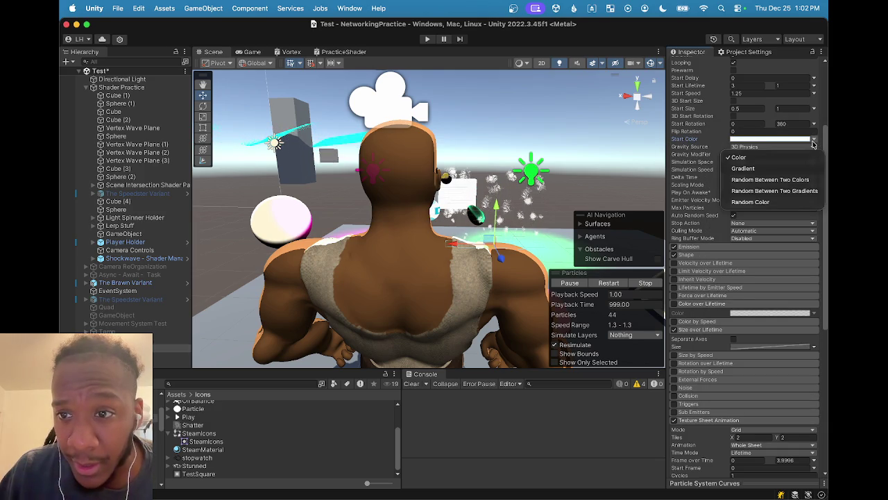
click(770, 147)
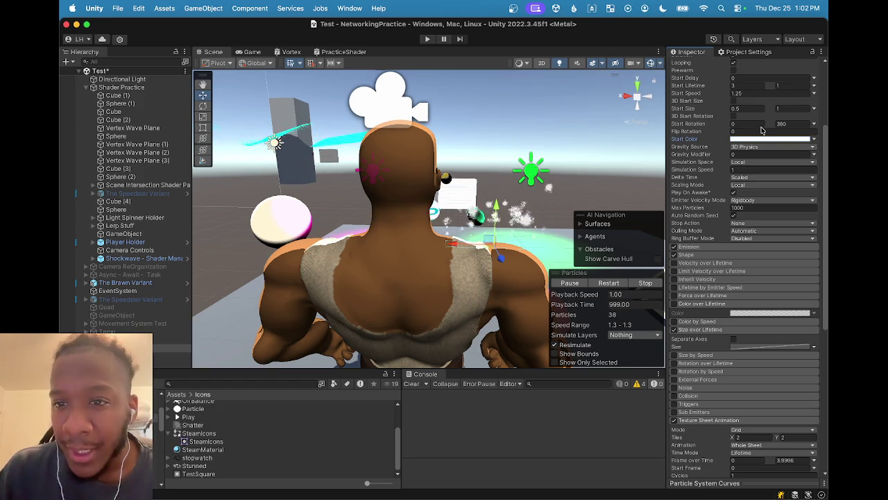
click(767, 141)
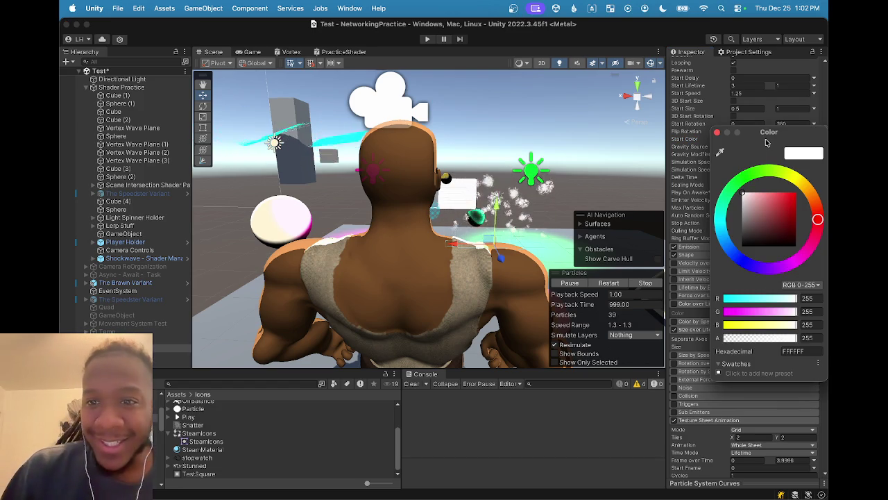
click(717, 132)
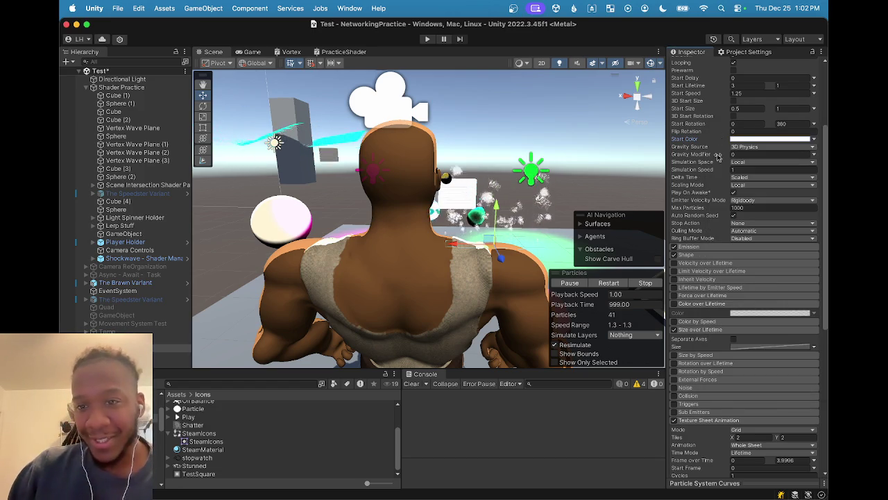
- Reopen the Color over Lifetime gradient and darken its start key to near-black red
click(681, 306)
click(679, 306)
click(677, 306)
click(677, 308)
click(752, 312)
click(695, 288)
mouse_move(737, 327)
mouse_down()
mouse_move(755, 330)
mouse_move(774, 362)
mouse_up()
click(781, 360)
click(703, 251)
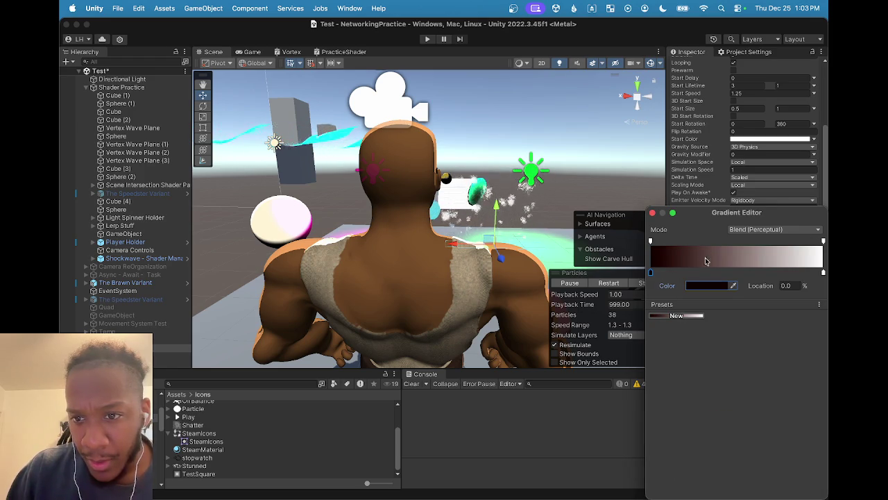
- Darken the gradient's end key to dark grey (2E2C2C) and close the gradient editor
click(822, 276)
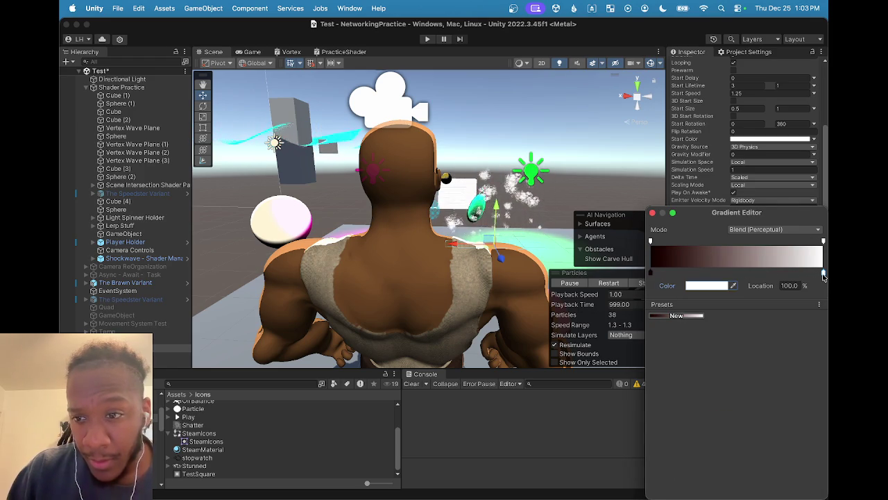
click(718, 288)
drag(744, 335, 744, 368)
mouse_move(762, 263)
mouse_down()
mouse_move(727, 249)
mouse_move(672, 207)
mouse_up()
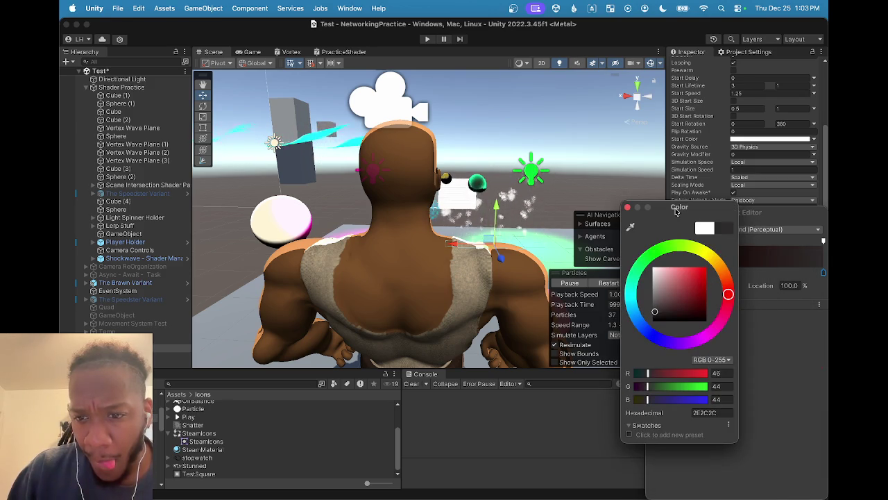
click(776, 227)
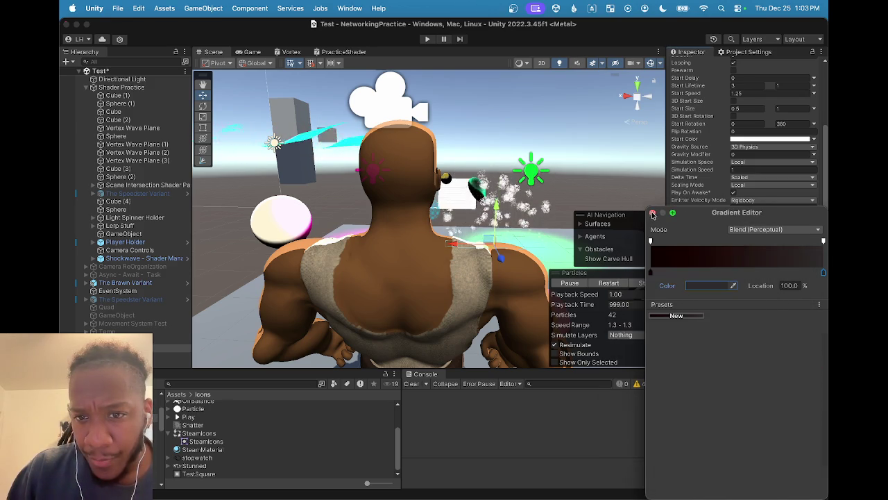
click(653, 214)
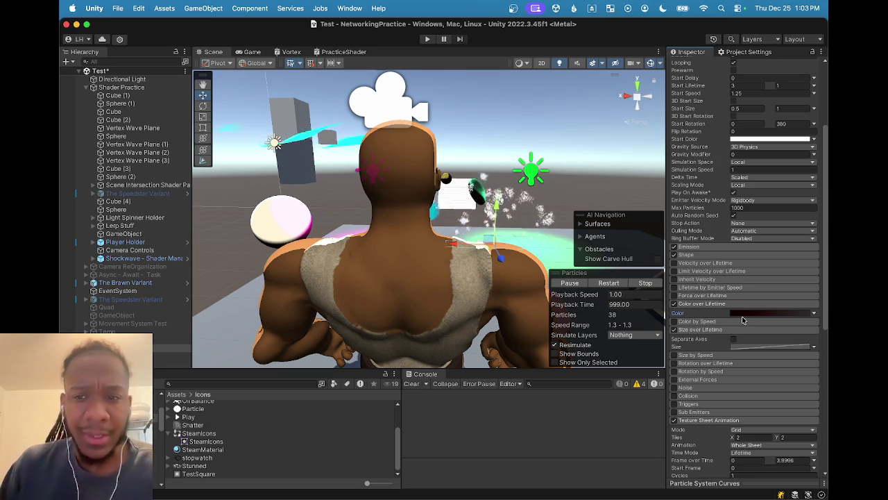
scroll(747, 323, down, 1)
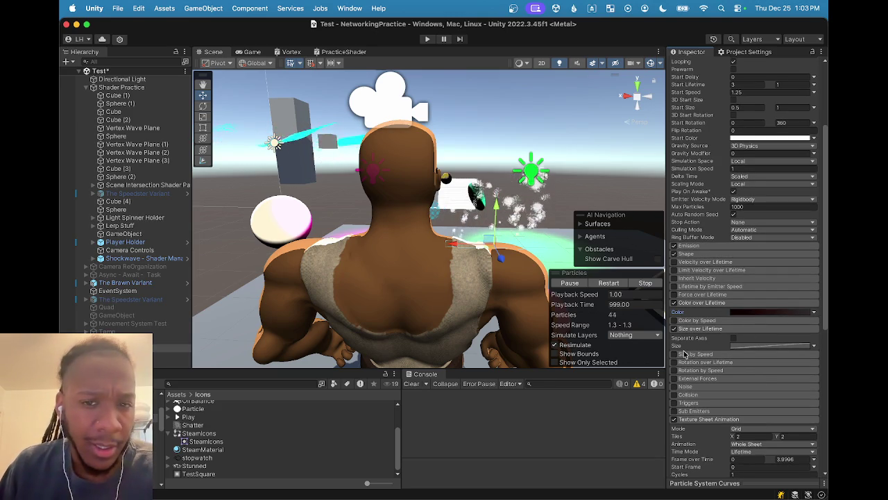
- Set the Color over Lifetime gradient key to white, saving the old colour as a swatch
scroll(694, 342, down, 1)
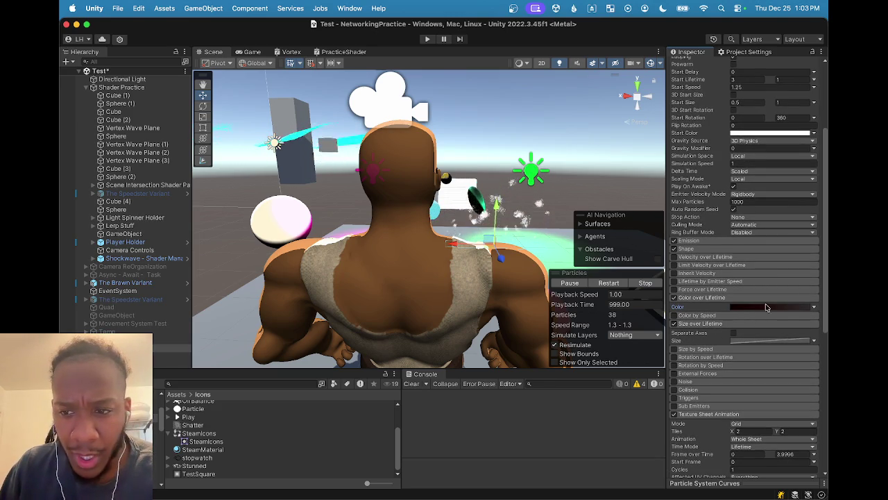
click(797, 306)
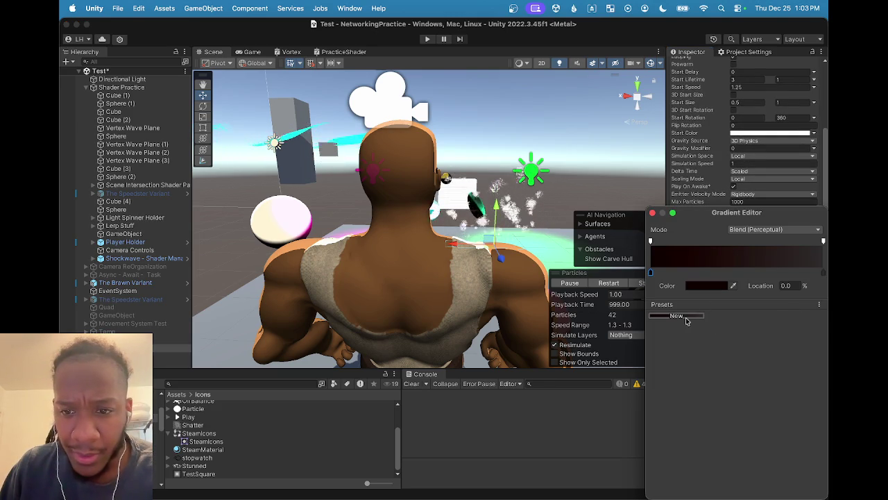
click(717, 288)
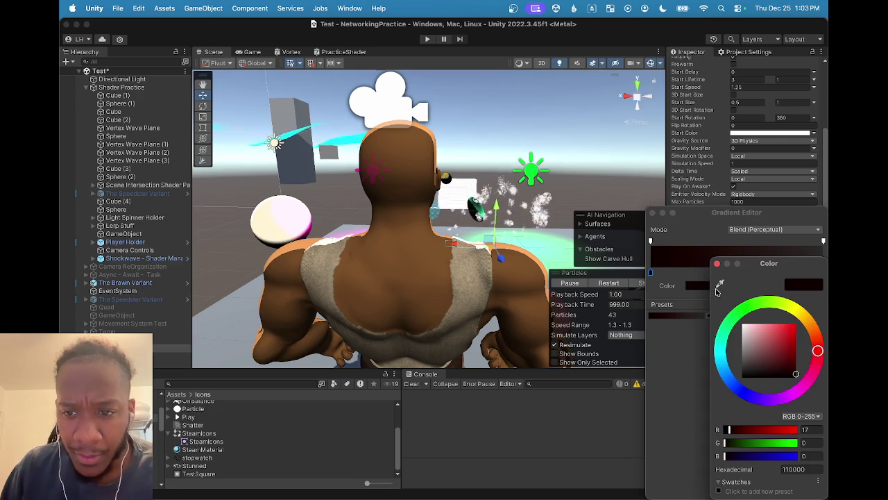
click(720, 492)
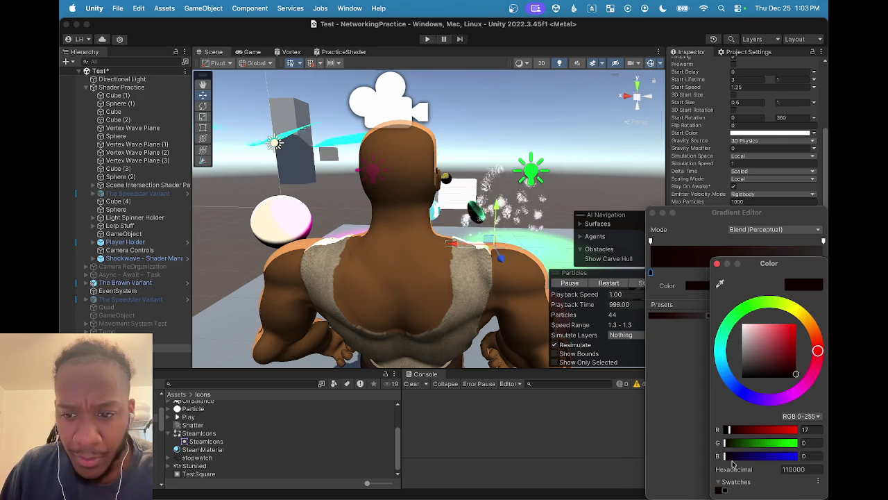
drag(763, 352, 743, 324)
click(684, 367)
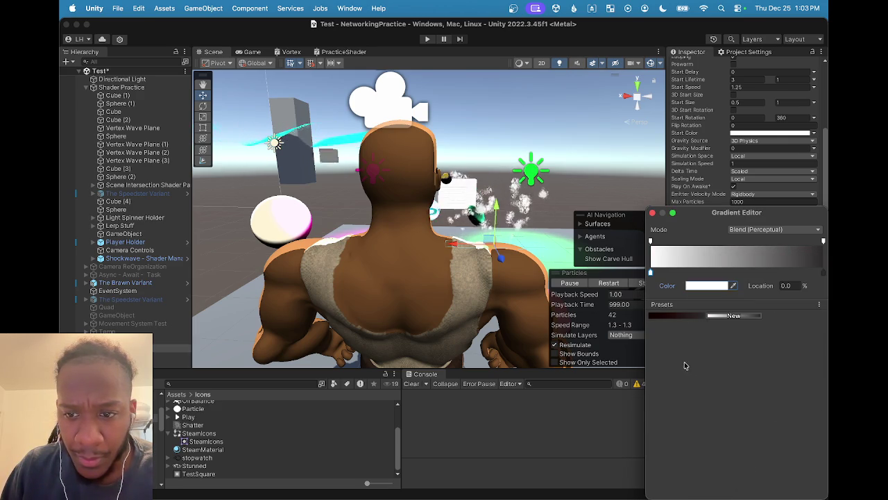
click(653, 213)
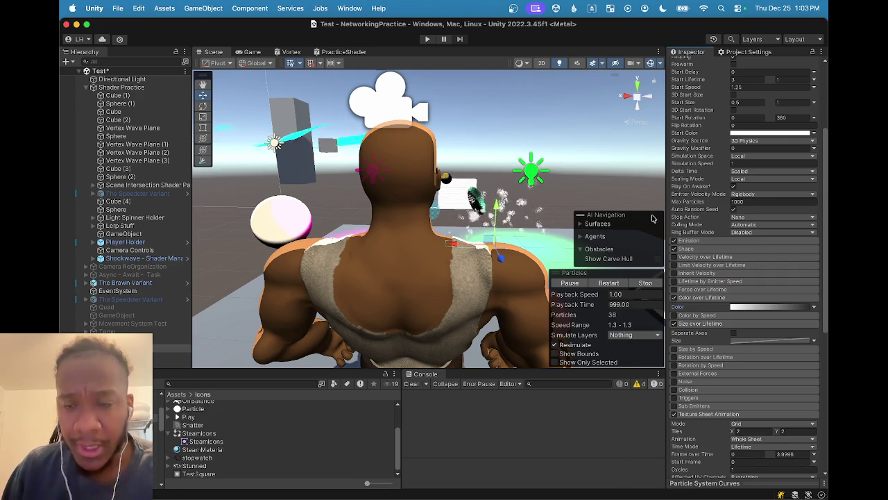
- Switch the Color over Lifetime module off and collapse it
click(674, 298)
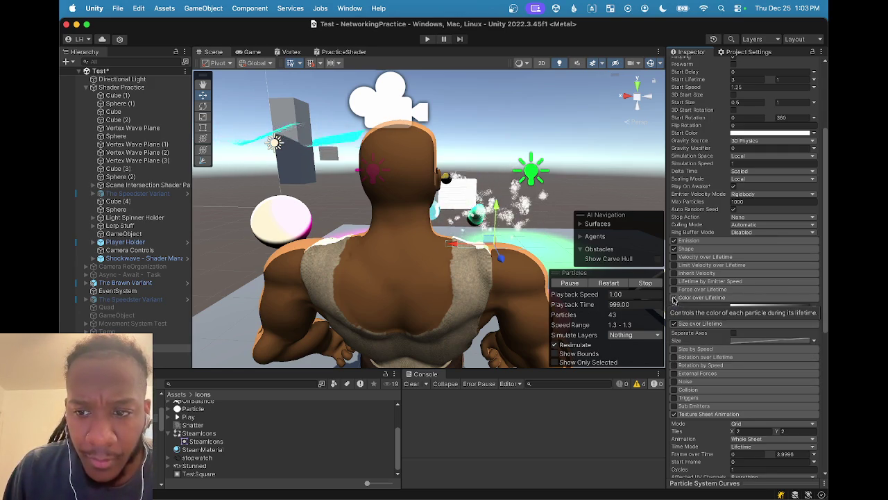
click(673, 297)
click(674, 297)
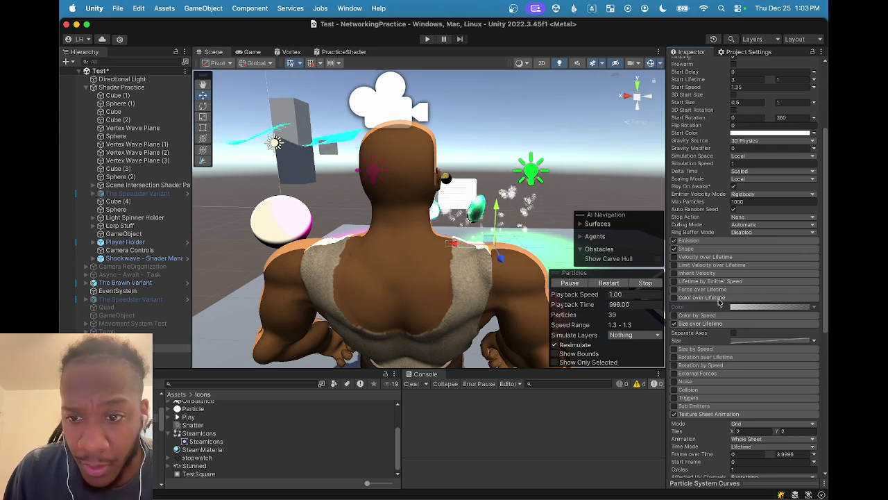
click(805, 299)
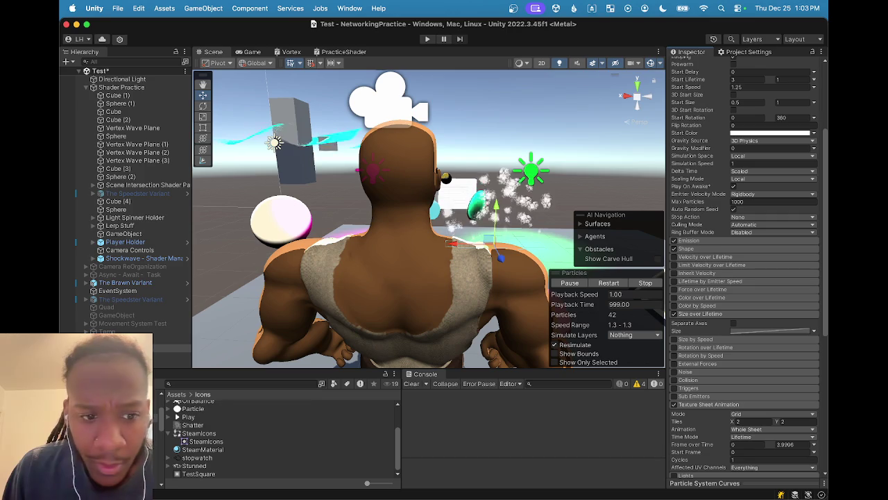
click(270, 449)
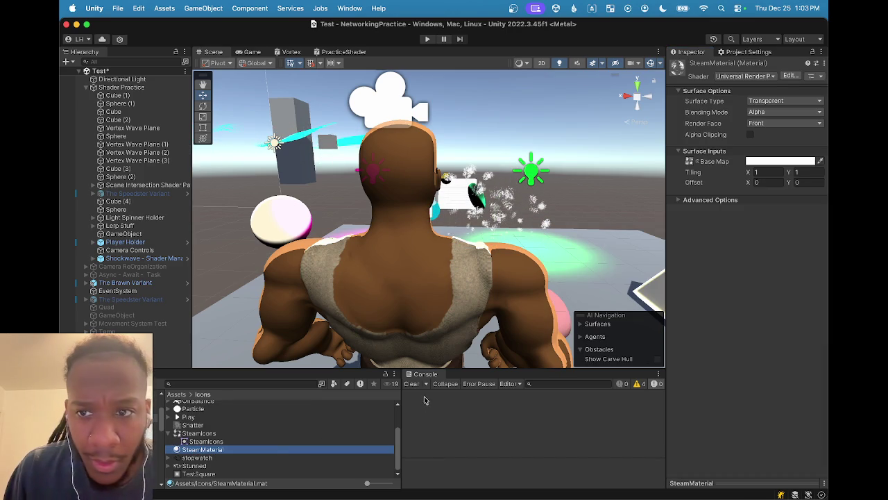
- Lower SteamMaterial's base colour alpha to 47, then reselect the particle system and orbit to check
click(757, 162)
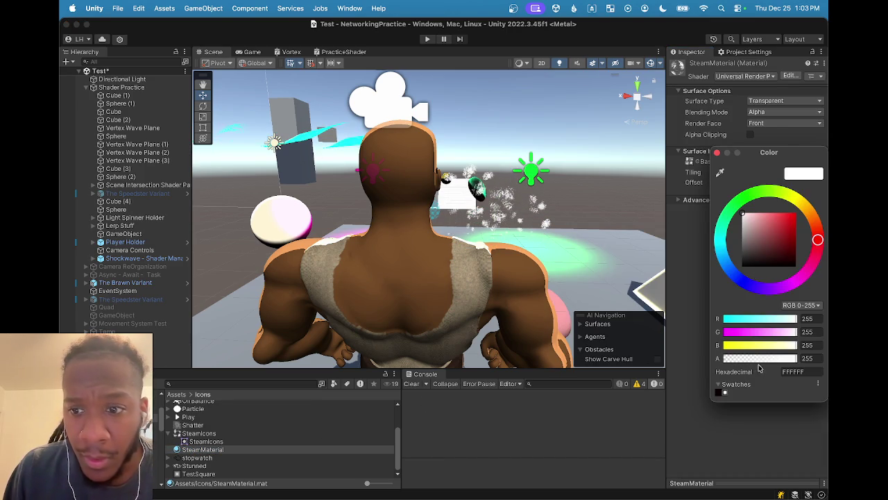
drag(761, 364, 738, 359)
click(556, 249)
click(514, 216)
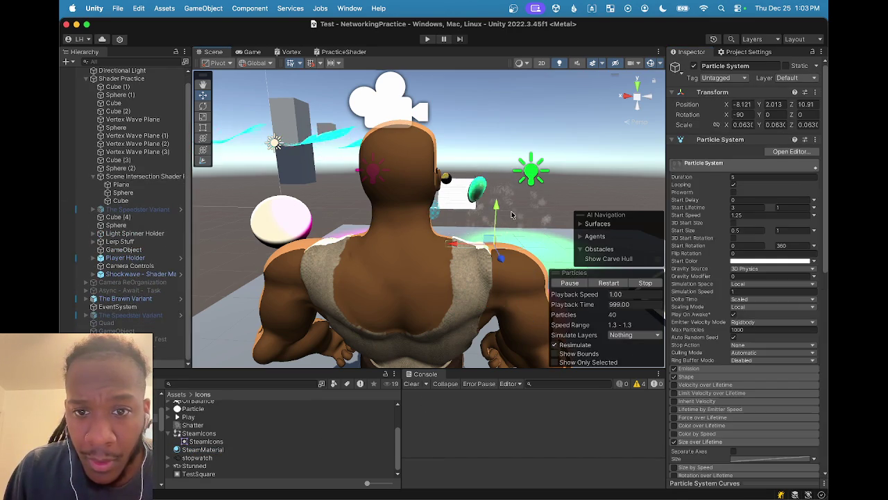
scroll(504, 212, down, 3)
mouse_move(504, 212)
mouse_down()
mouse_move(482, 276)
mouse_move(386, 289)
mouse_move(485, 267)
mouse_move(442, 177)
mouse_up()
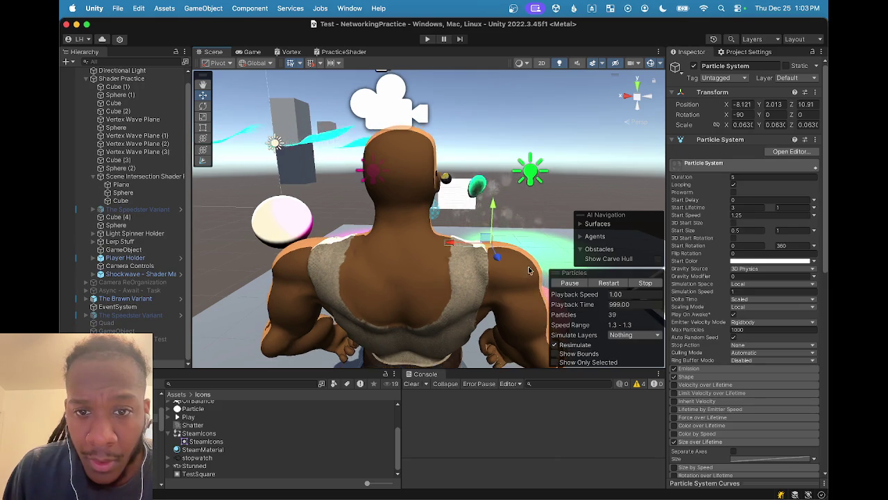
scroll(493, 265, up, 3)
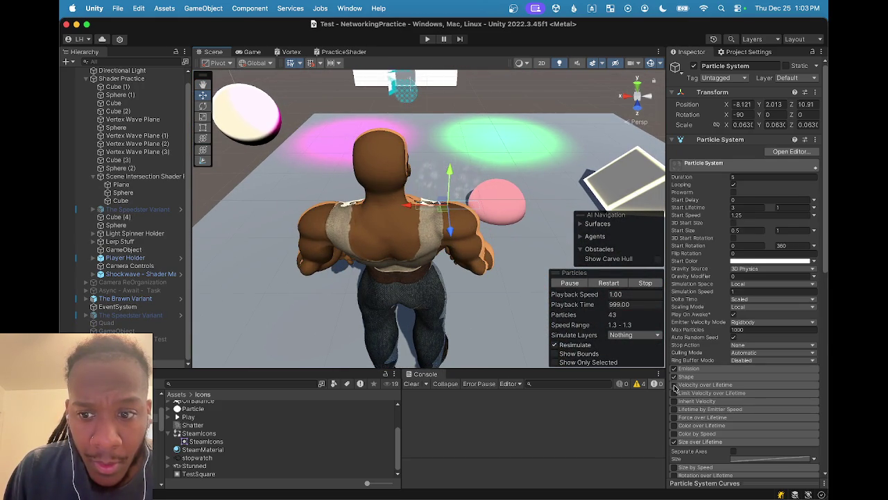
click(441, 177)
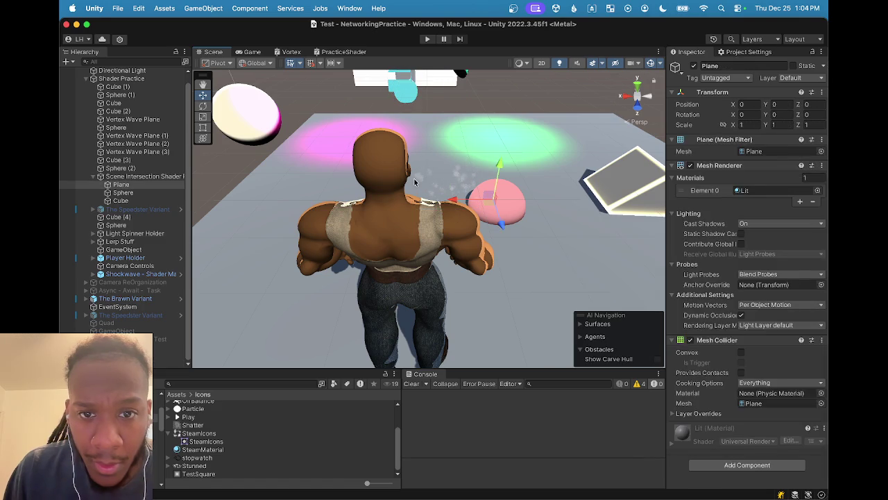
click(428, 185)
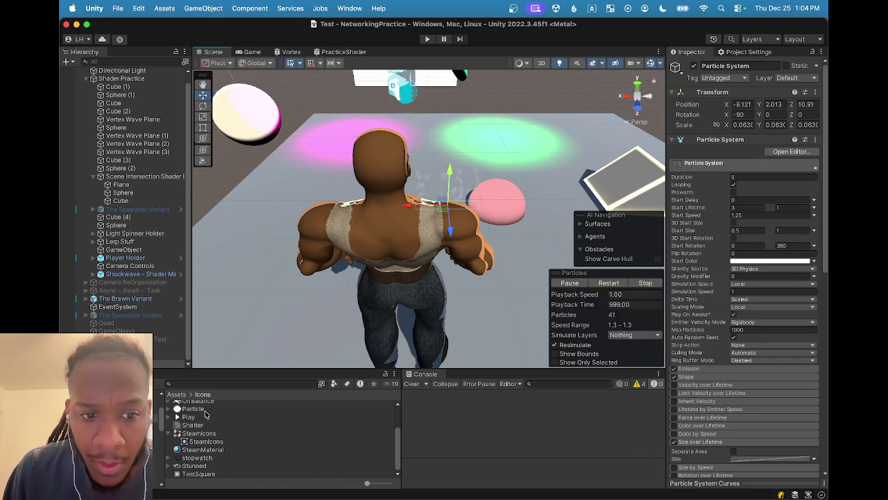
click(217, 449)
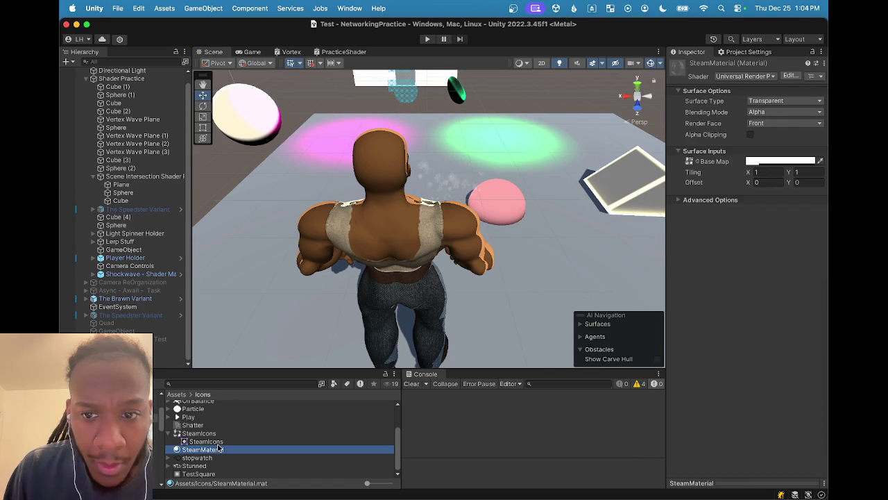
click(781, 161)
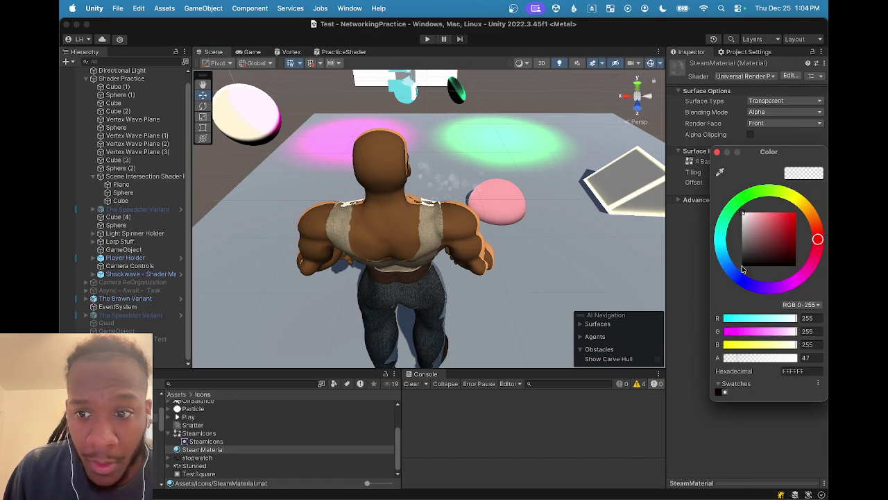
mouse_move(478, 264)
mouse_down()
mouse_move(477, 293)
mouse_move(487, 220)
mouse_up()
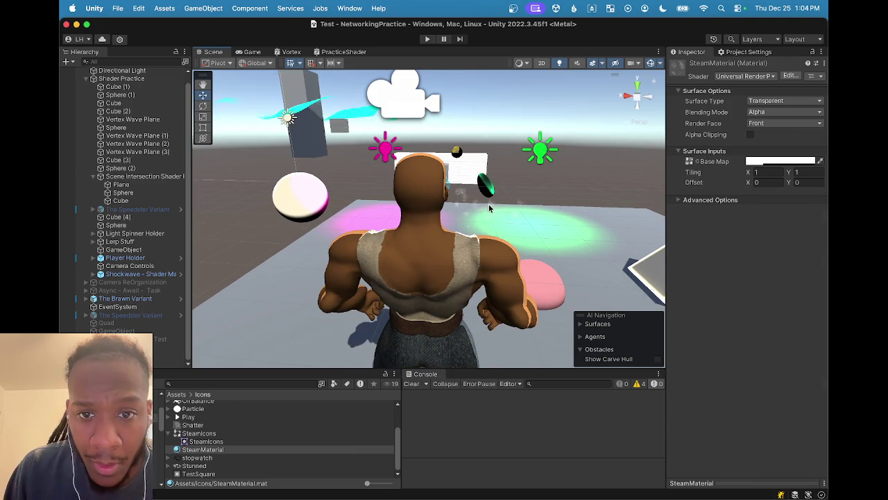
click(488, 204)
- Look over the roughly 40 faint sparkles around the character's shoulder, then save the Test scene with Cmd+S
scroll(485, 220, up, 5)
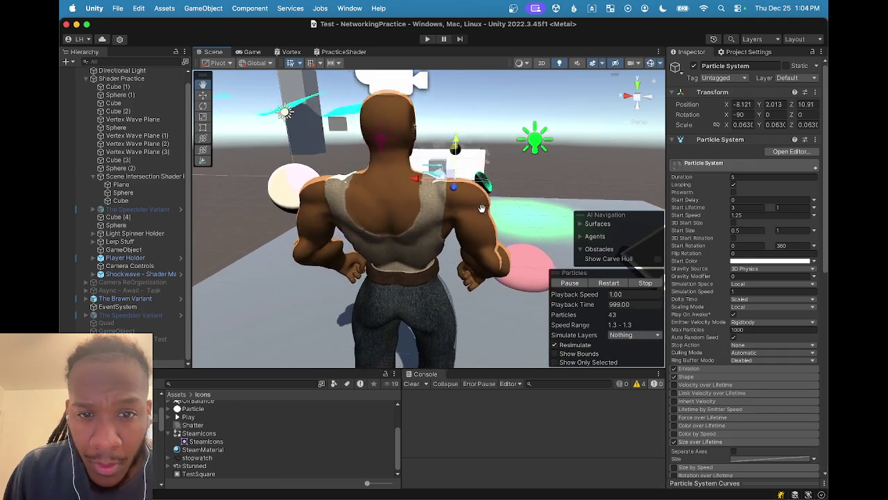
scroll(481, 202, down, 5)
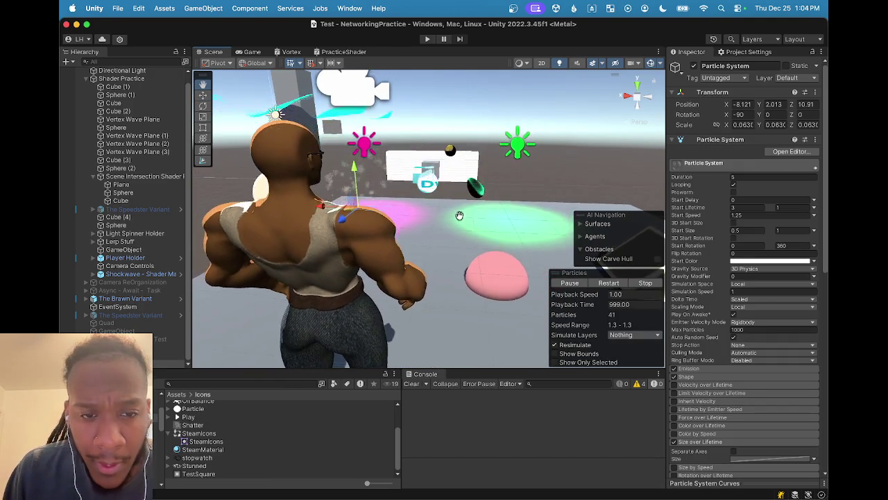
mouse_move(490, 226)
mouse_down()
mouse_move(336, 241)
mouse_move(384, 266)
mouse_move(432, 270)
mouse_move(368, 241)
mouse_move(479, 253)
mouse_up()
scroll(479, 254, down, 5)
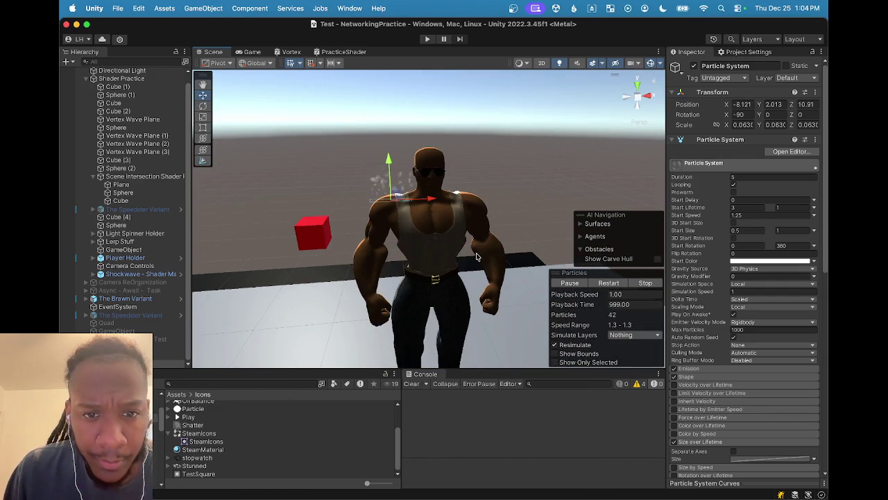
drag(456, 266, 446, 266)
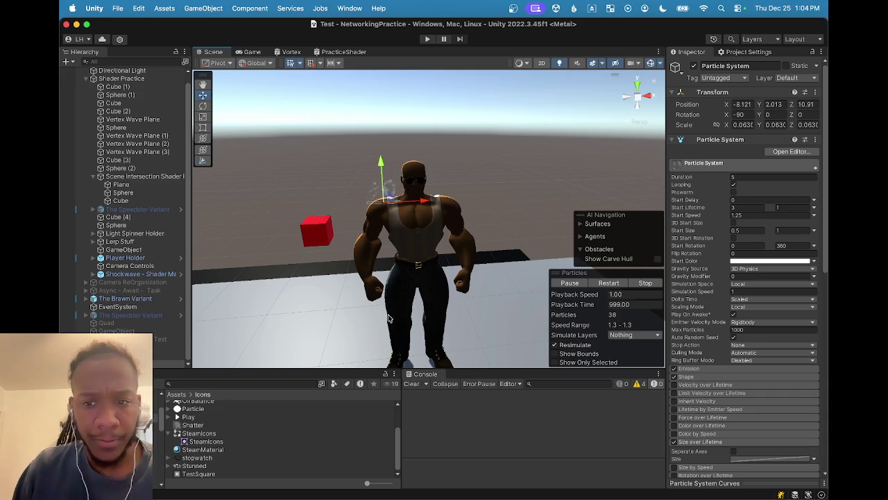
scroll(402, 278, up, 1)
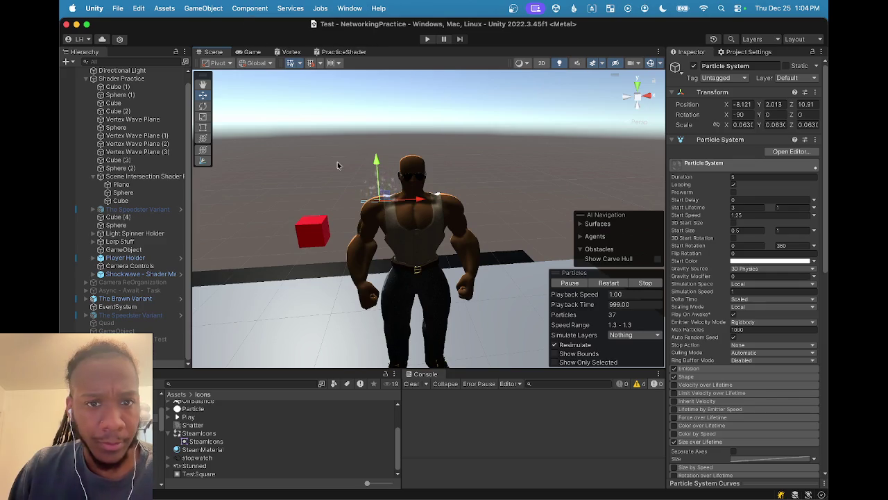
scroll(139, 171, up, 1)
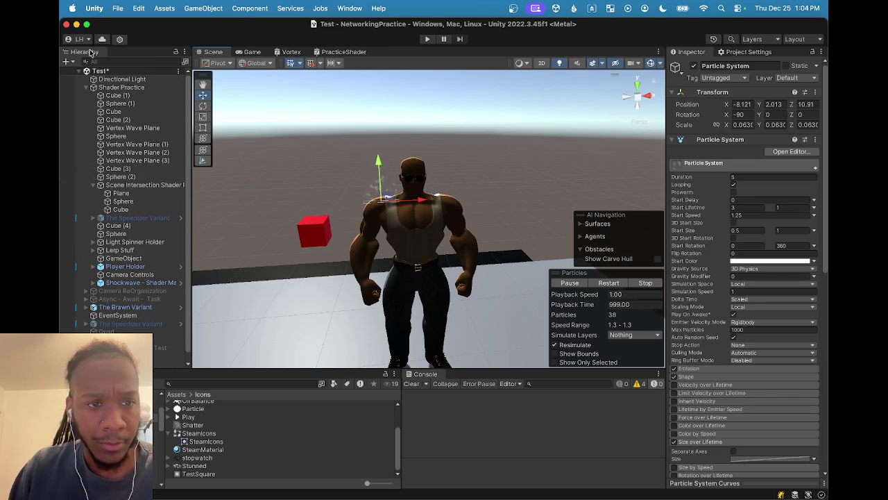
key(super+s)
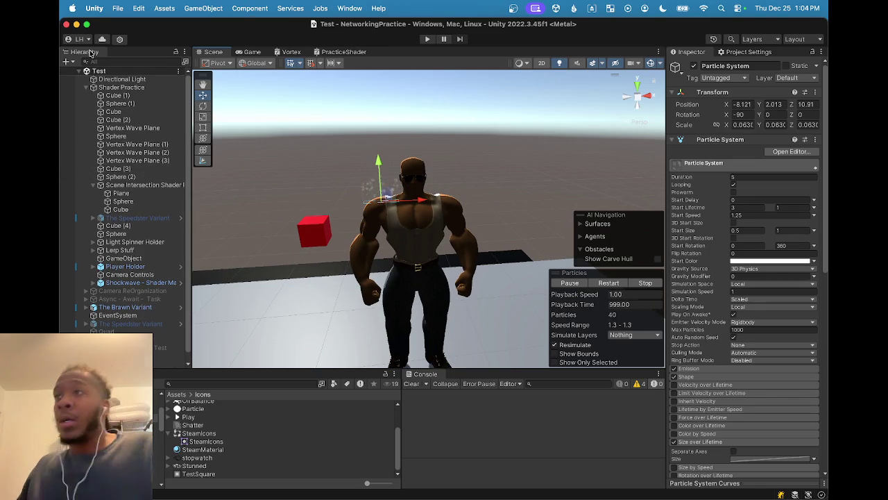